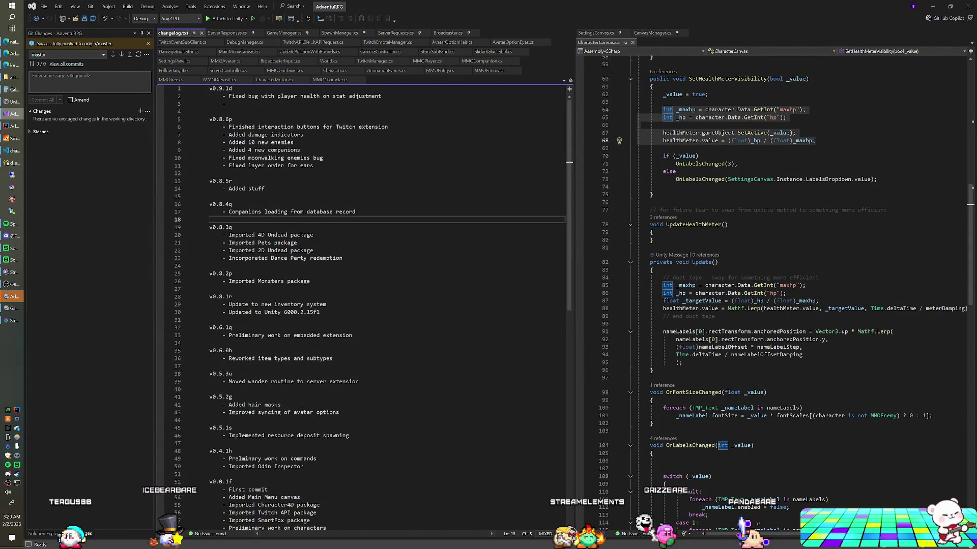
# - Switch from the VS Code changelog to the AdventuRPG-Room project in IntelliJ IDEA
pyautogui.click(20, 152)
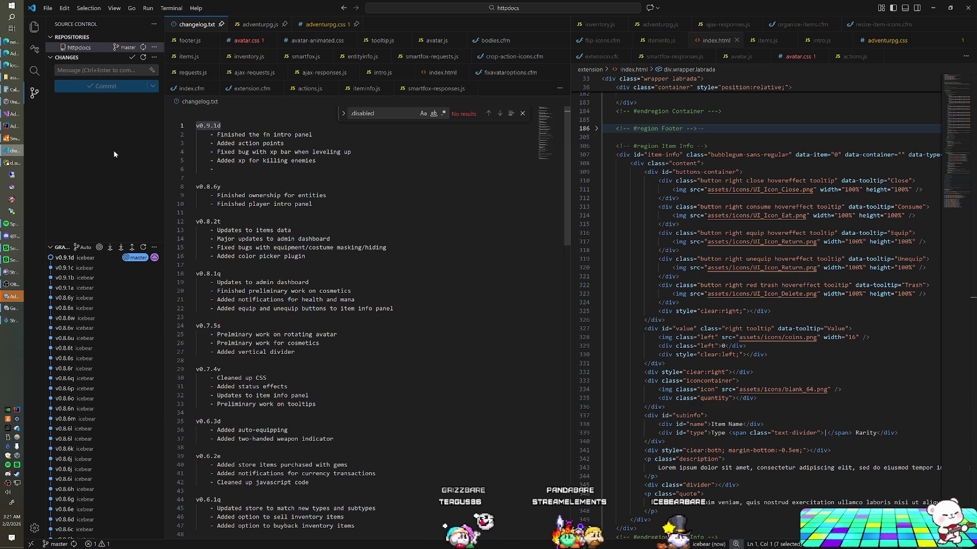
pyautogui.click(13, 129)
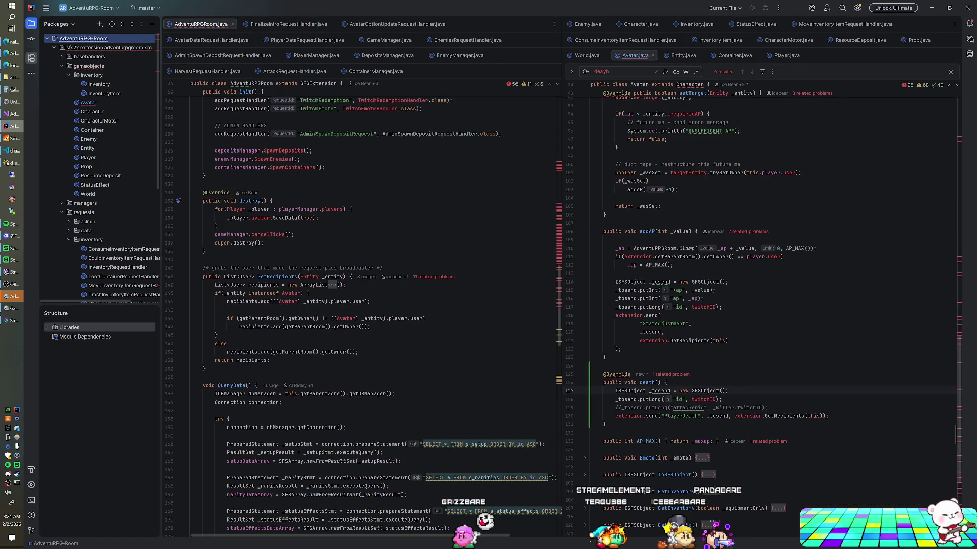
# - Shut down the running SmartFoxServer console
pyautogui.click(15, 138)
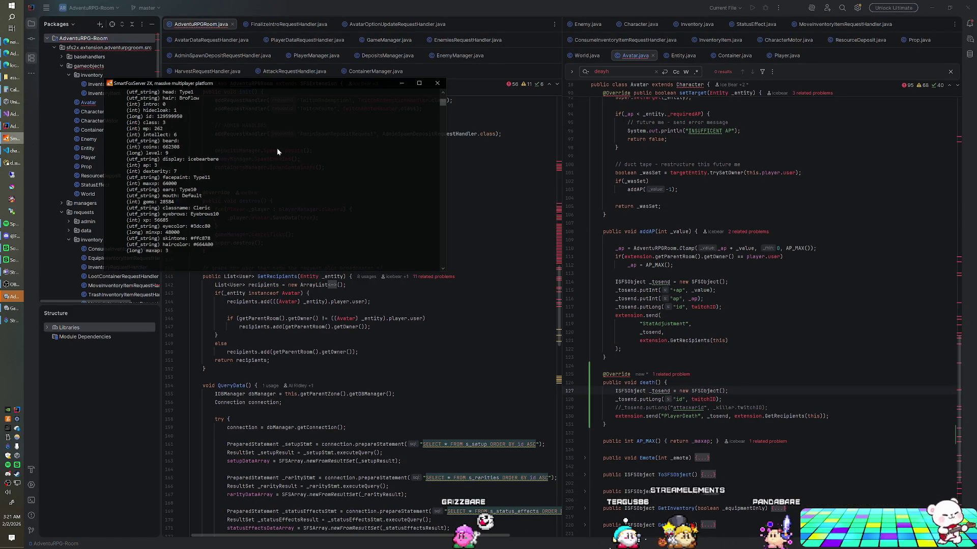
pyautogui.click(437, 82)
pyautogui.click(12, 308)
# - Rebuild the AdventuRPG-Room module and relaunch SmartFoxServer with the new build
pyautogui.click(12, 127)
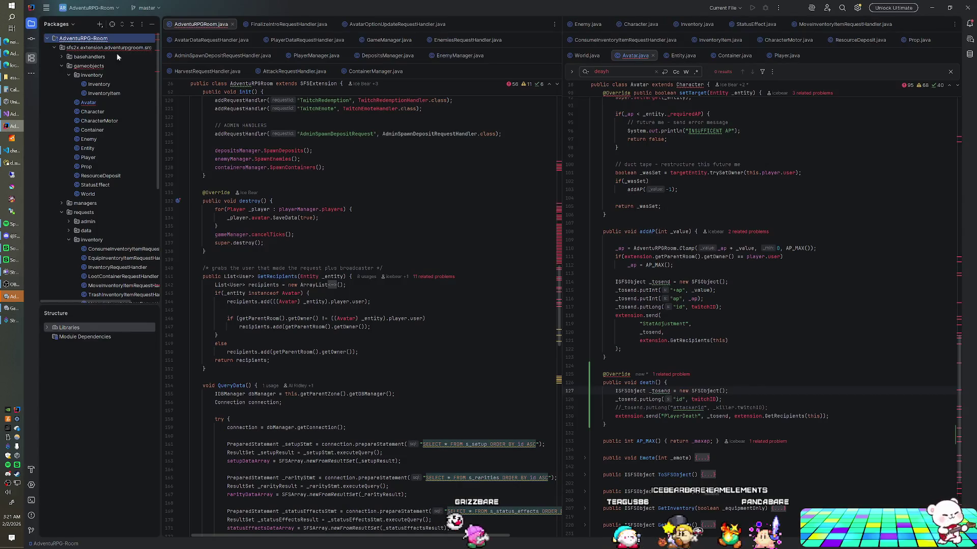
pyautogui.rightClick(96, 36)
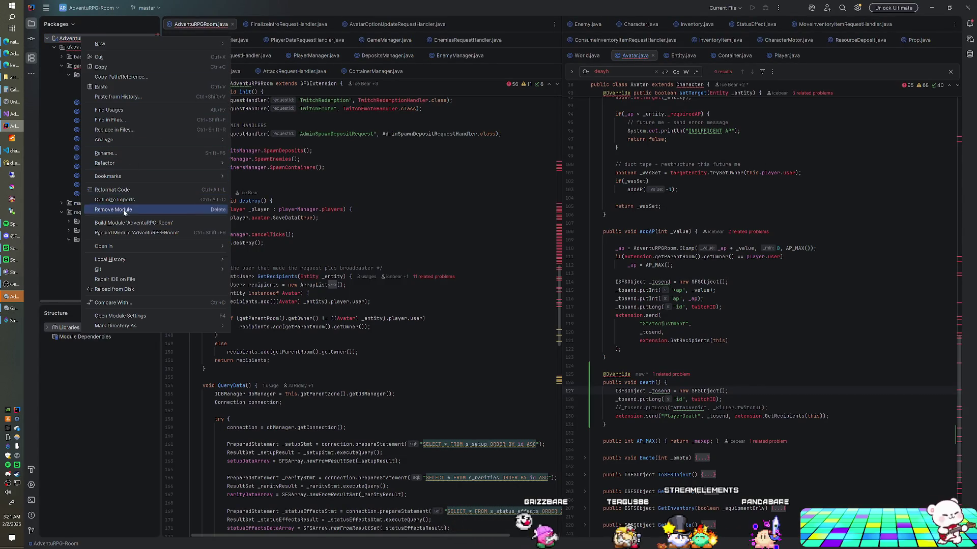
pyautogui.click(137, 232)
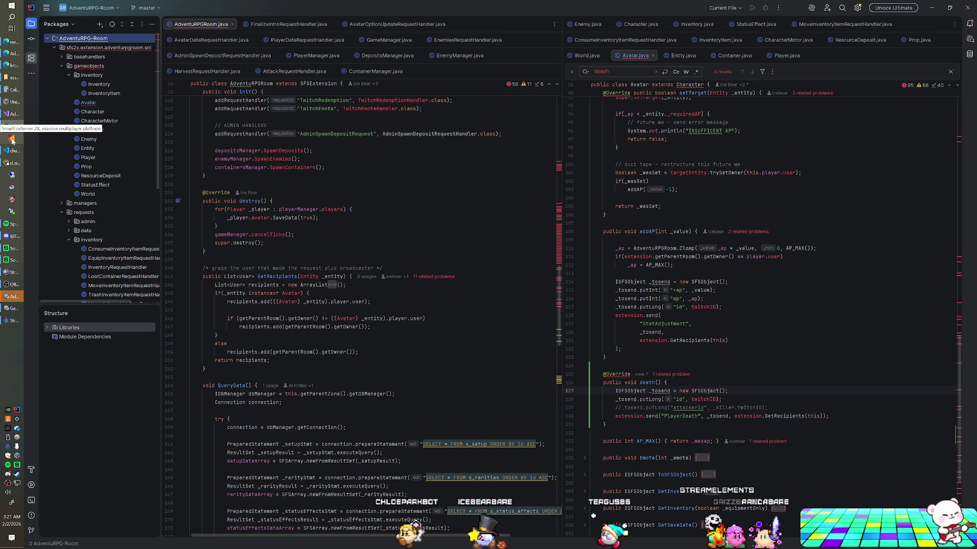
pyautogui.click(12, 140)
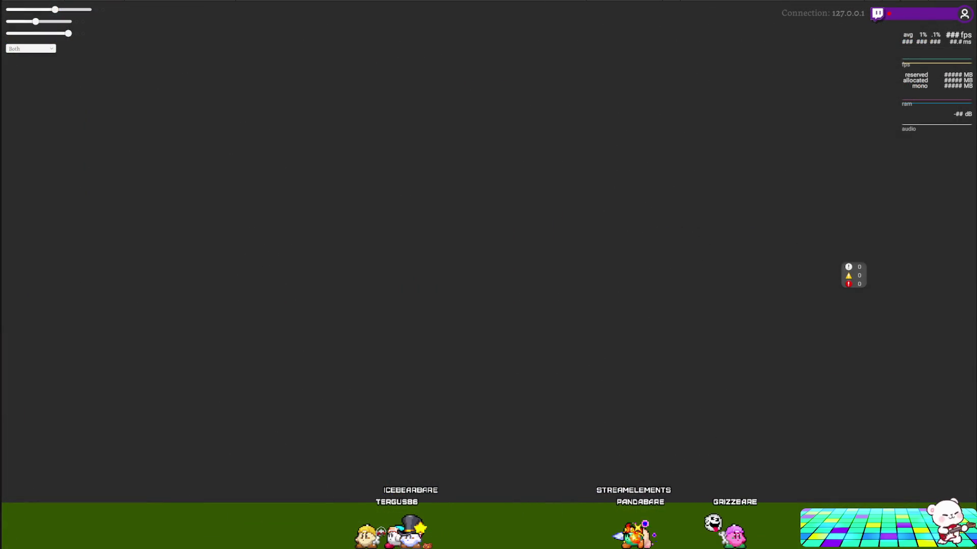
# - Play-test the client on 127.0.0.1, stop play mode, and return to Visual Studio
pyautogui.hotkey('ctrl', 'p')
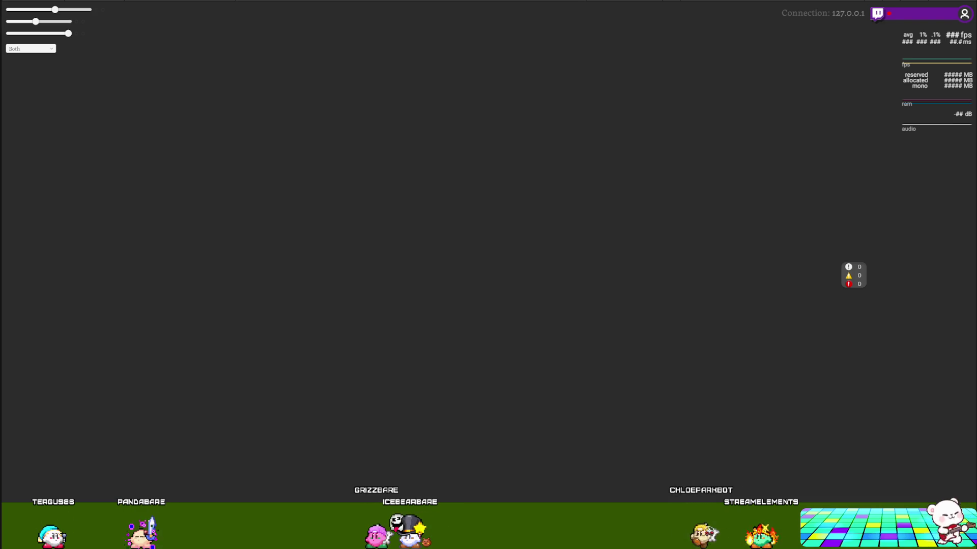
pyautogui.hotkey('ctrl', 'p')
pyautogui.hotkey('alt', 'Tab')
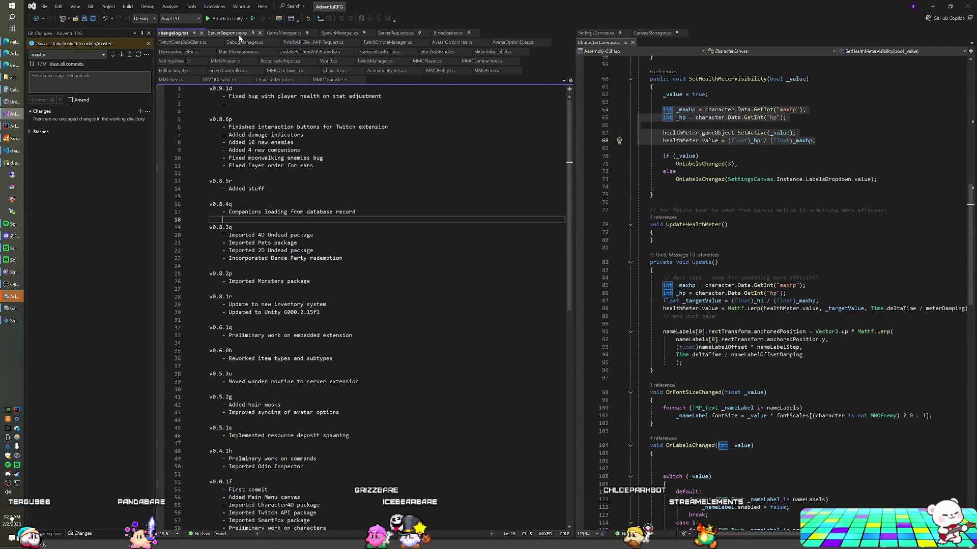
# - In ServerResponses.cs, add a new case "PlayerDeath": with a break; after the last case
pyautogui.click(239, 33)
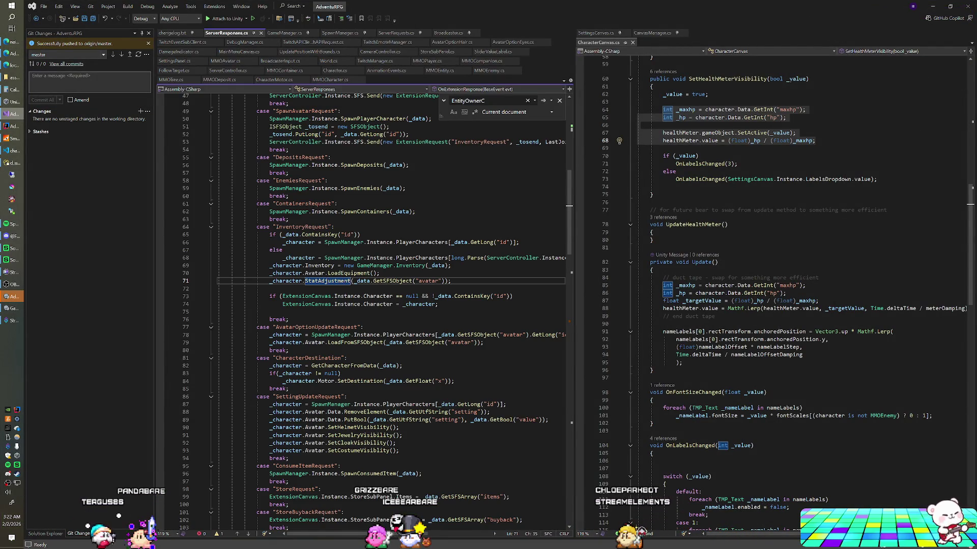
pyautogui.scroll(-20, 193, 522)
pyautogui.scroll(-15, 193, 522)
pyautogui.click(289, 335)
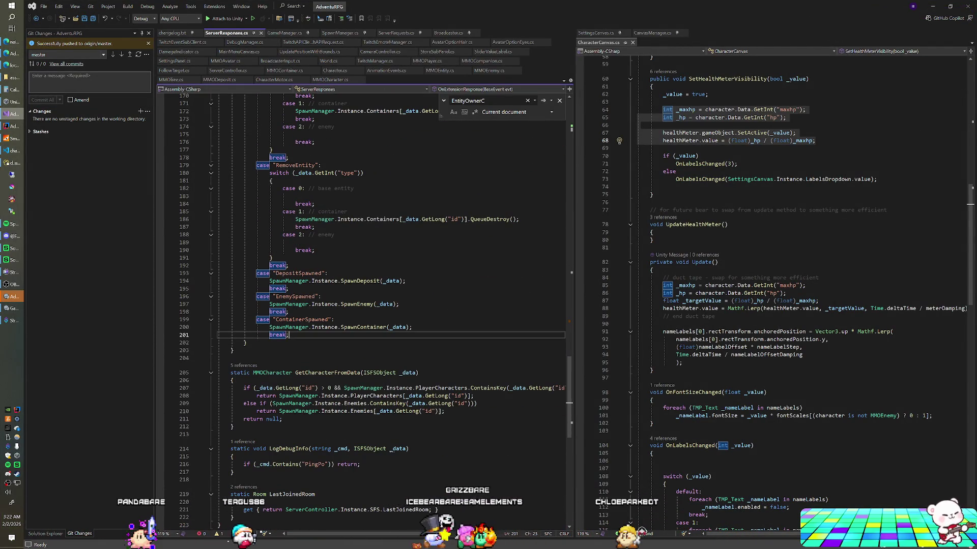
pyautogui.press('Return')
pyautogui.write('case "PlayerDeath')
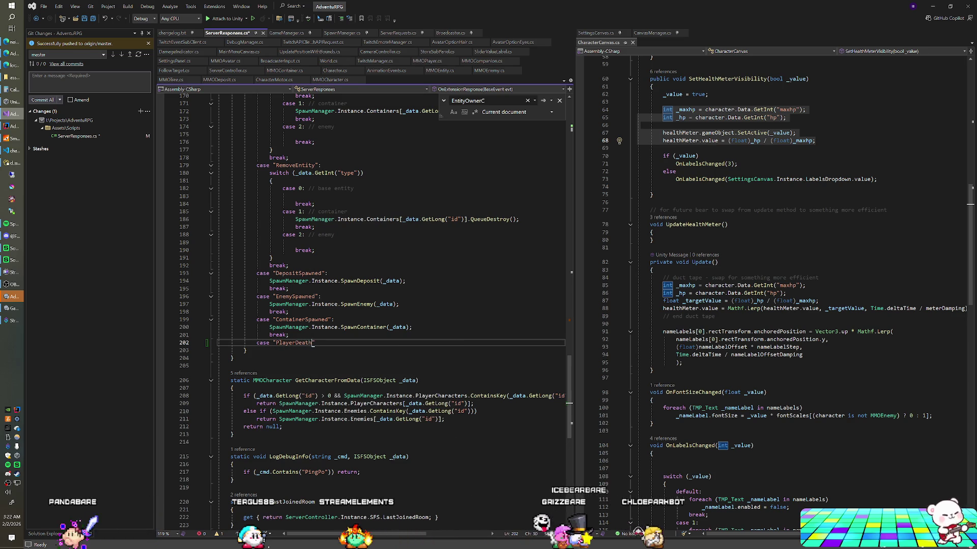
pyautogui.write('":')
pyautogui.press('Return')
pyautogui.write('break;')
pyautogui.hotkey('ctrl', 'Return')
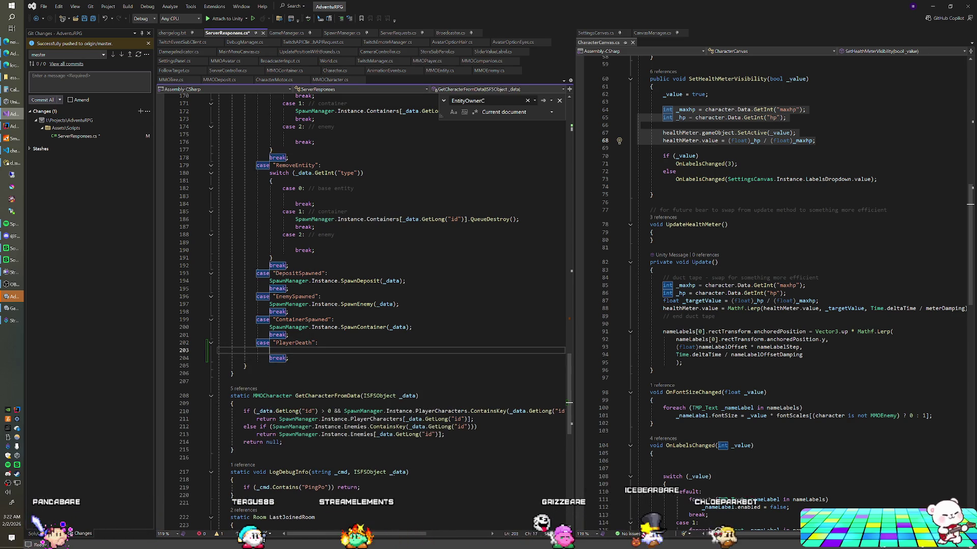
# - Copy the StatAdjustment case body into the PlayerDeath case
pyautogui.hotkey('ctrl', 'space')
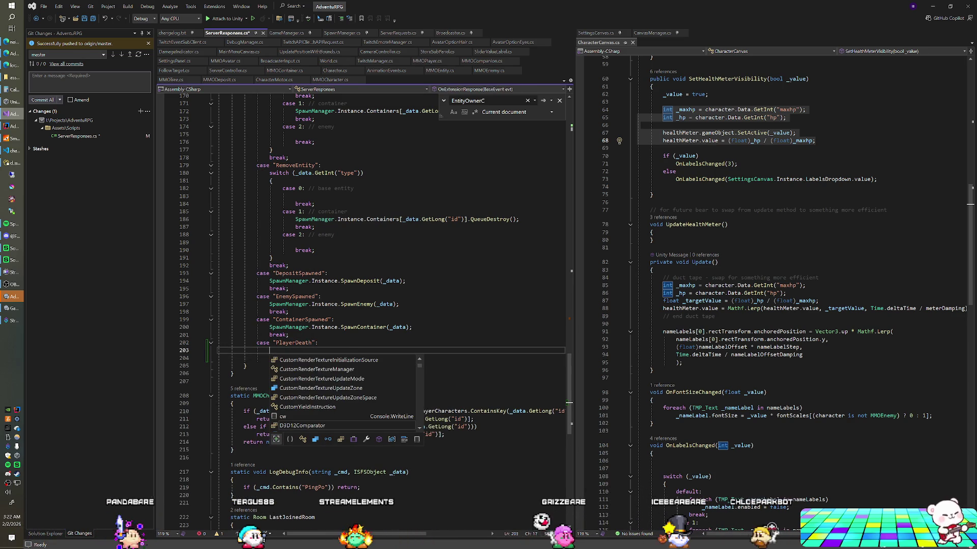
pyautogui.scroll(13, 357, 305)
pyautogui.scroll(4, 356, 306)
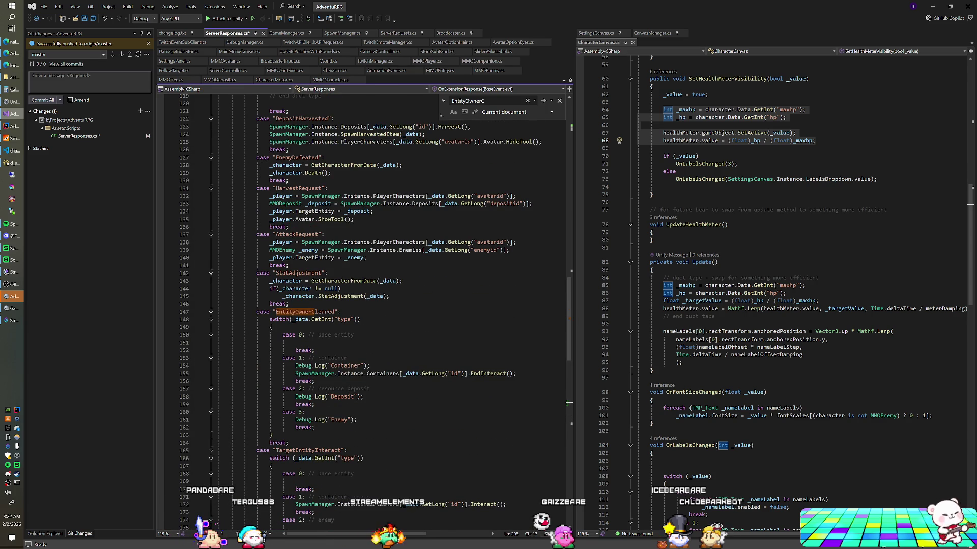
pyautogui.moveTo(268, 281); pyautogui.dragTo(389, 297)
pyautogui.scroll(-15, 356, 305)
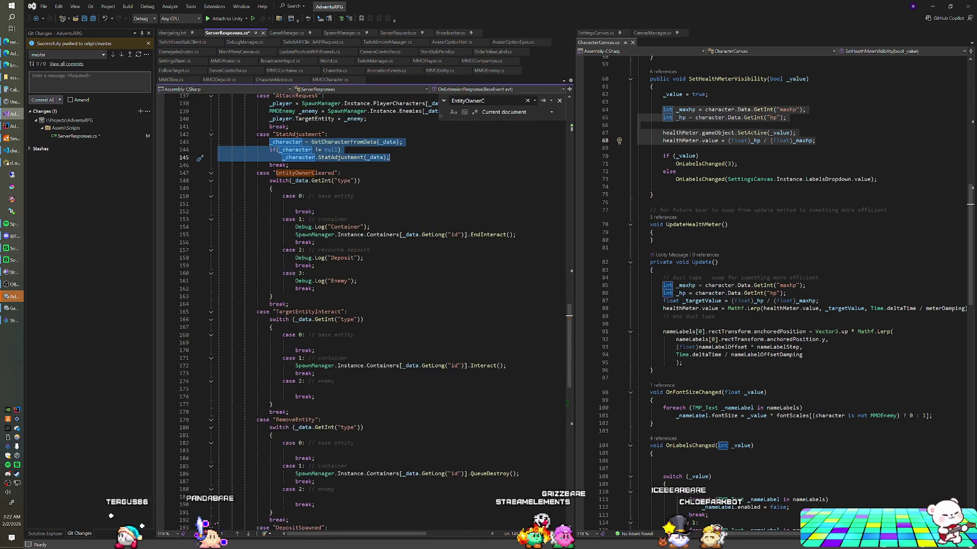
pyautogui.click(270, 397)
pyautogui.write('_character = GetCharacterFromData(_data); if (_character != null)     _character.StatAdjustment(_data);')
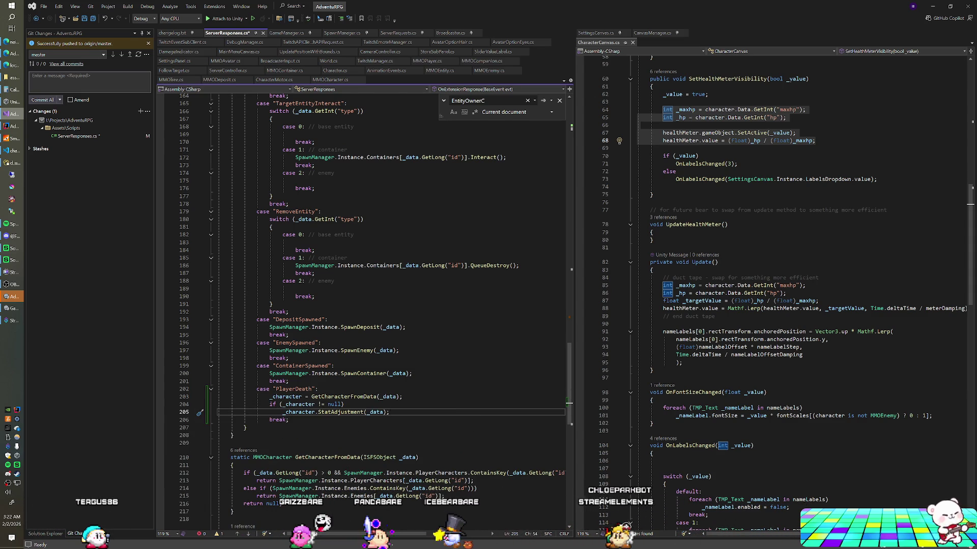
# - Replace the start of the pasted lookup line with MMOPlayer _player
pyautogui.scroll(17, 364, 305)
pyautogui.scroll(-17, 363, 305)
pyautogui.hotkey('shift', 'Up')
pyautogui.hotkey('shift', 'Up')
pyautogui.hotkey('shift', 'Home')
pyautogui.hotkey('shift', 'Home')
pyautogui.hotkey('shift', 'Home')
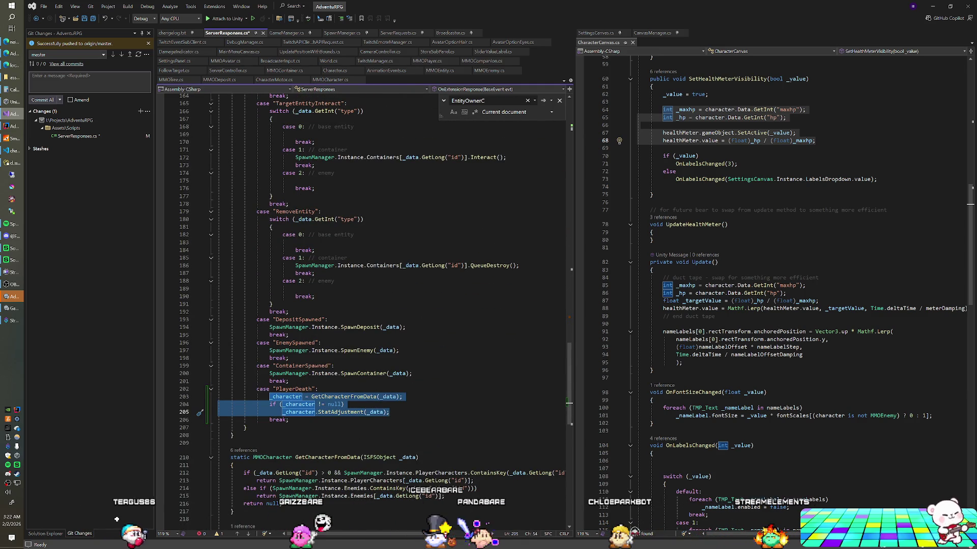
pyautogui.write('MMOPlayer _player =')
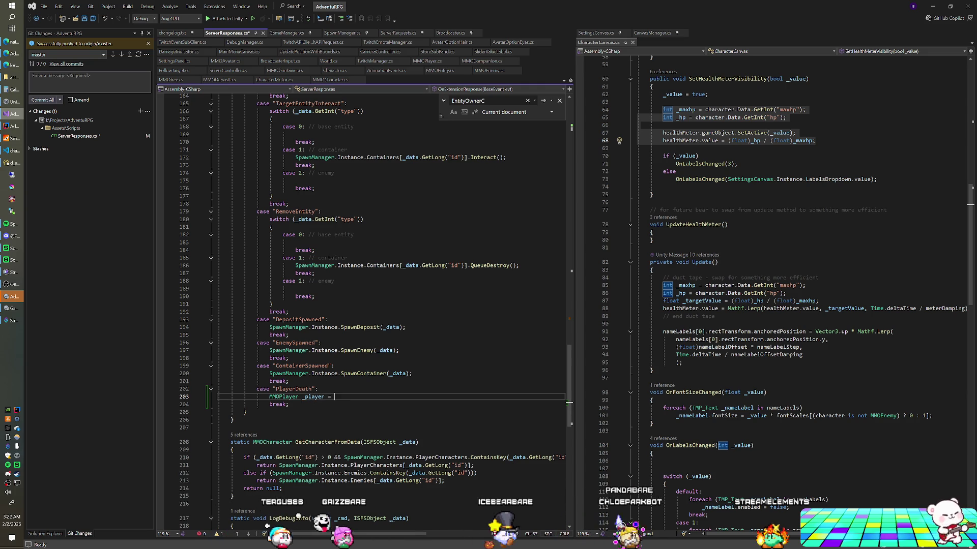
# - Assign _player from SpawnManager.Instance.PlayerCharacters using _data.GetLong("twitchid")
pyautogui.scroll(20, 361, 305)
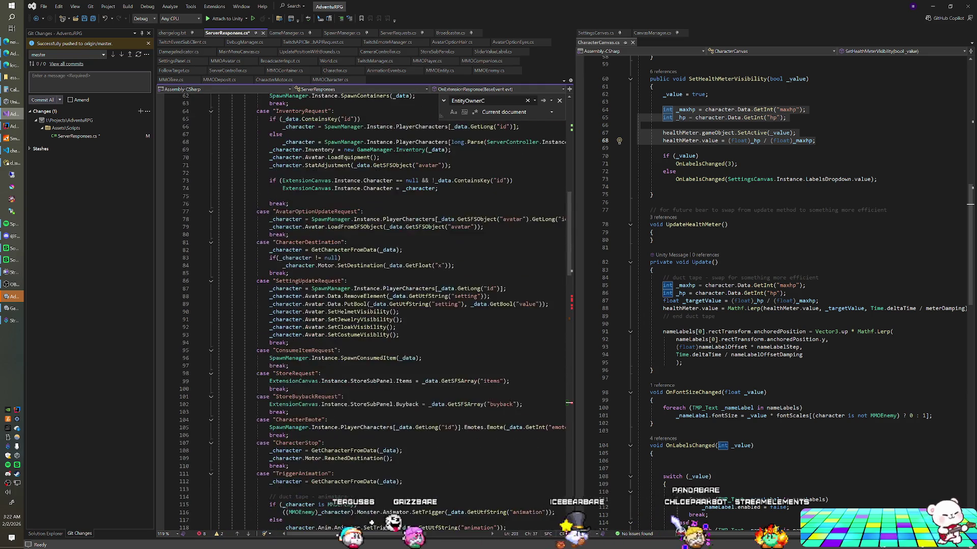
pyautogui.scroll(9, 361, 305)
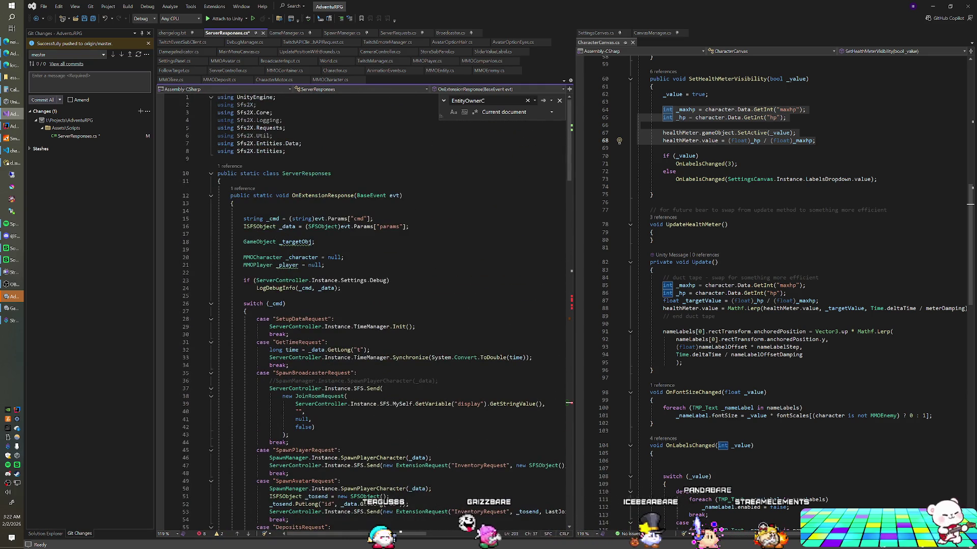
pyautogui.scroll(-20, 381, 520)
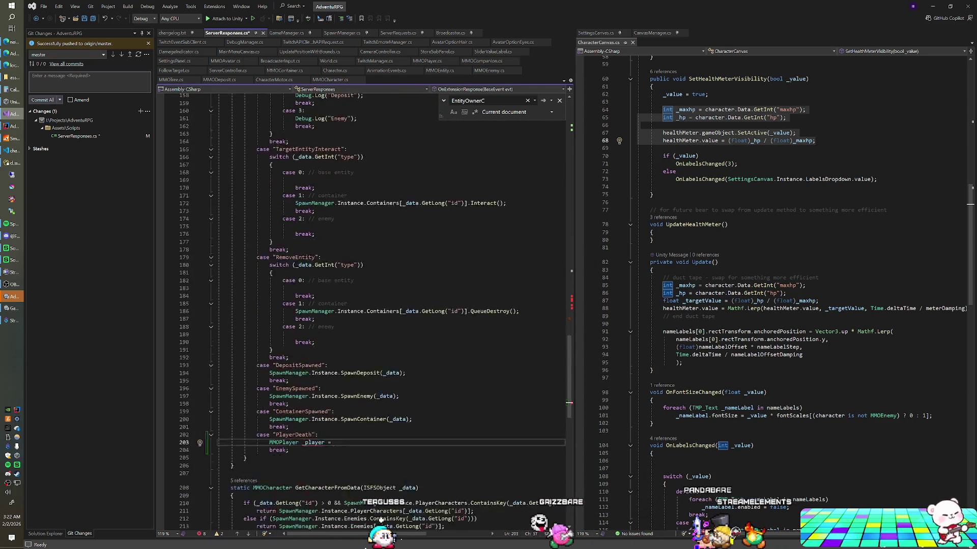
pyautogui.scroll(-6, 381, 520)
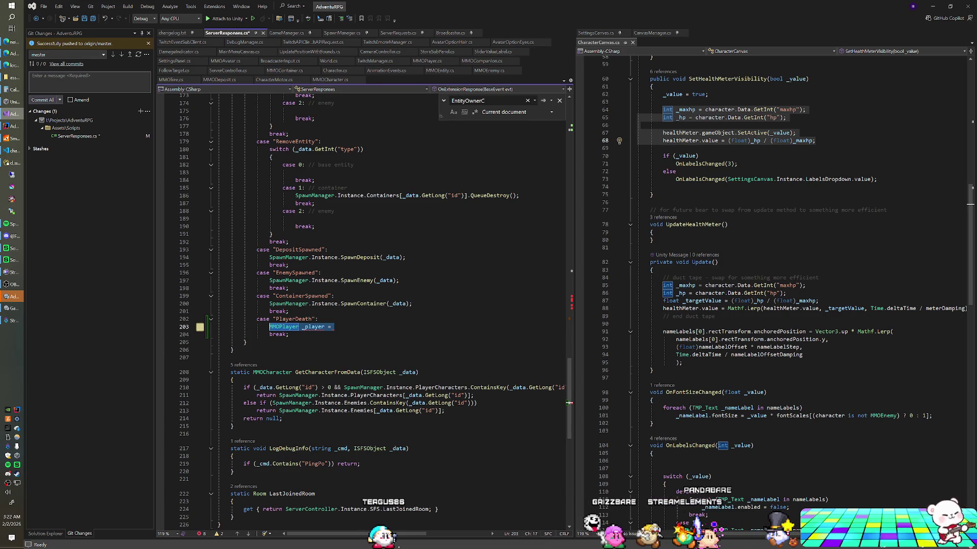
pyautogui.hotkey('ctrl', 'z')
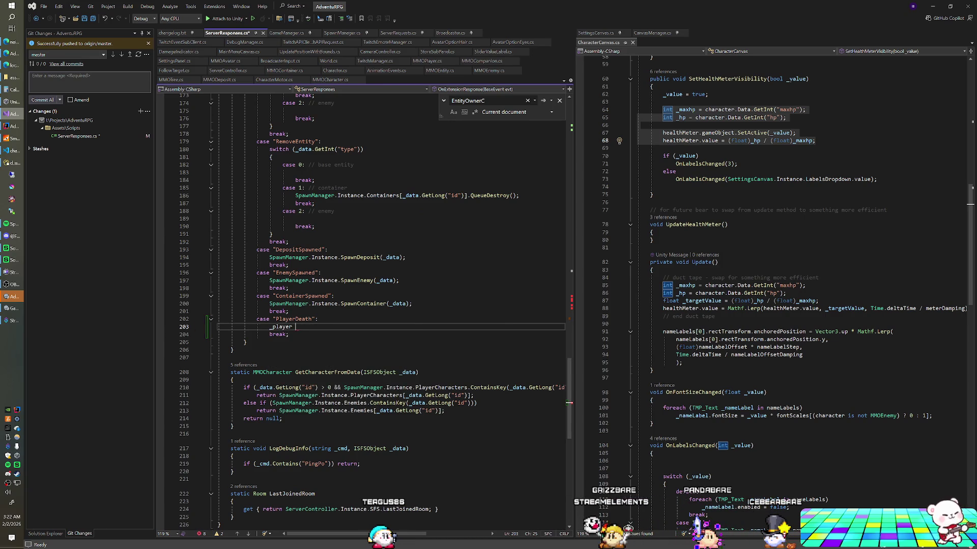
pyautogui.write('=SpawnManager')
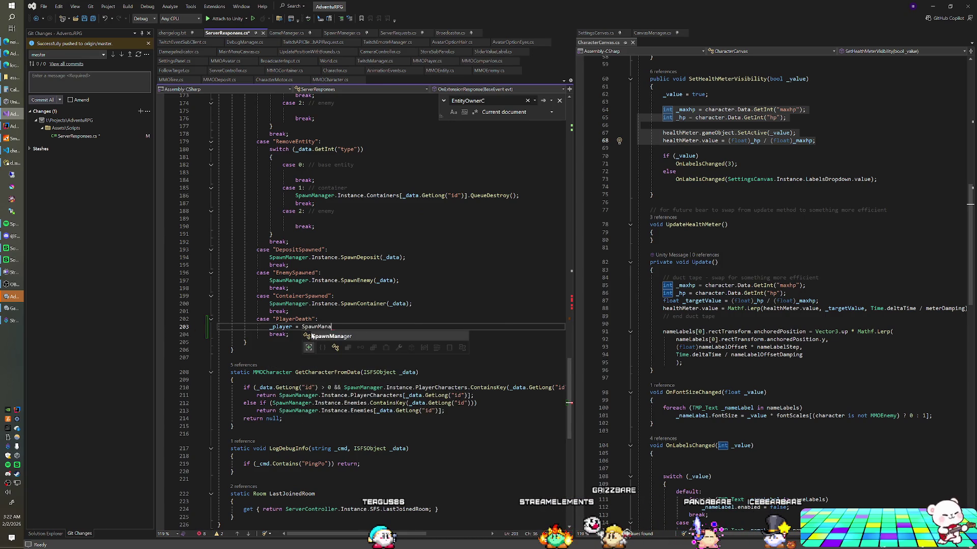
pyautogui.write('.Instance')
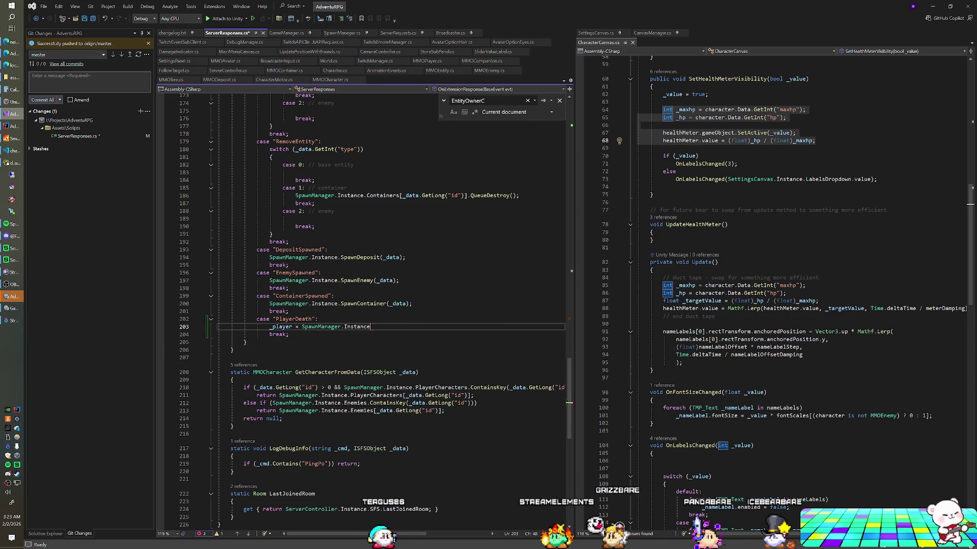
pyautogui.write('.GetPla')
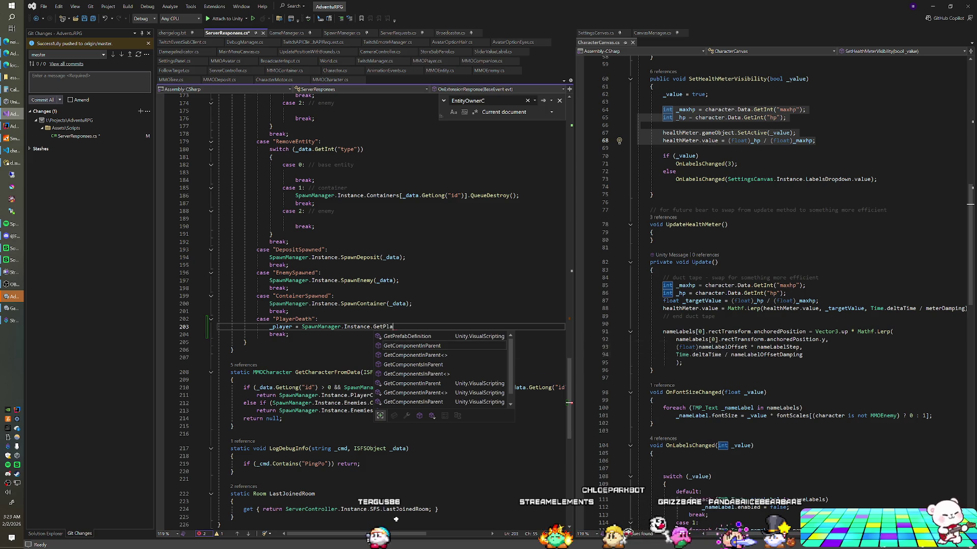
pyautogui.write('y')
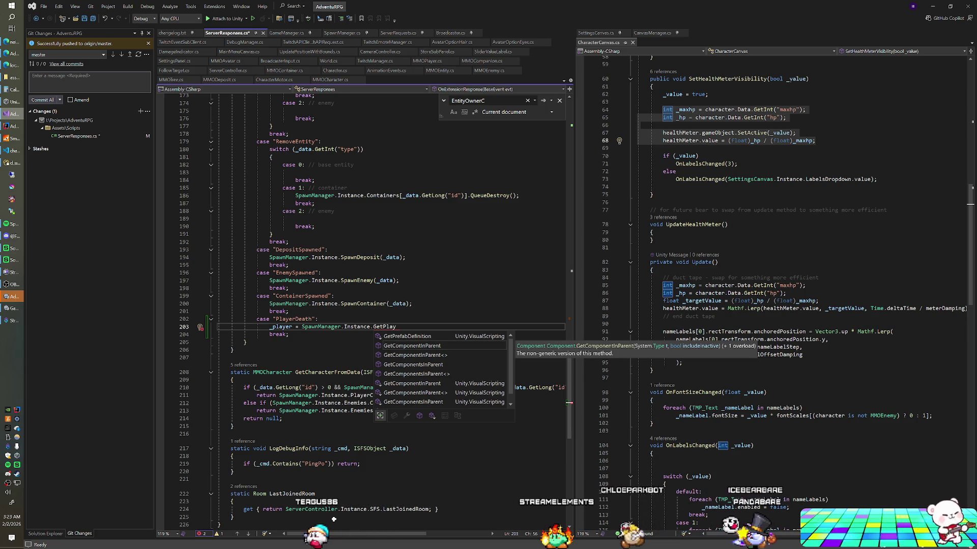
pyautogui.press('BackSpace')
pyautogui.press('BackSpace')
pyautogui.press('BackSpace')
pyautogui.press('BackSpace')
pyautogui.press('BackSpace')
pyautogui.press('BackSpace')
pyautogui.press('BackSpace')
pyautogui.write('Pl')
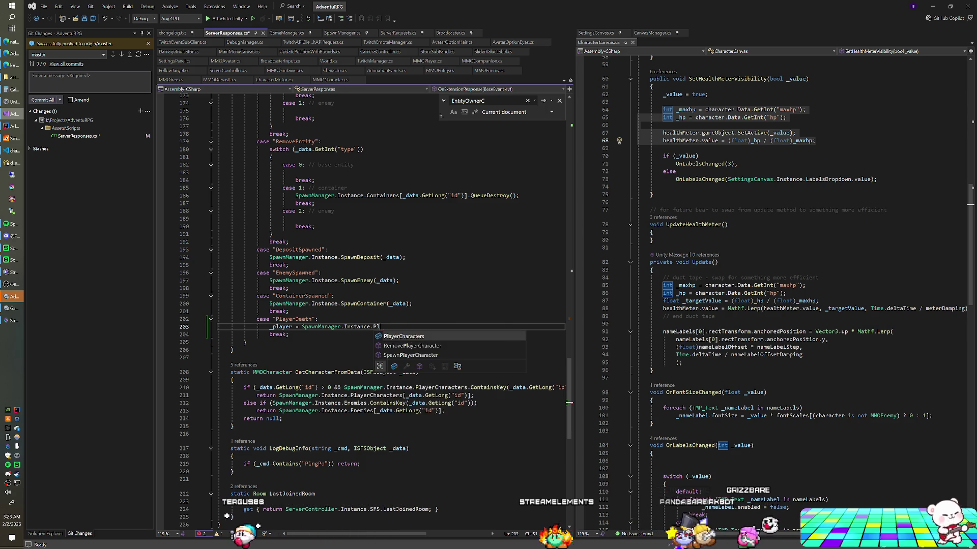
pyautogui.write('[_data.GetLong("')
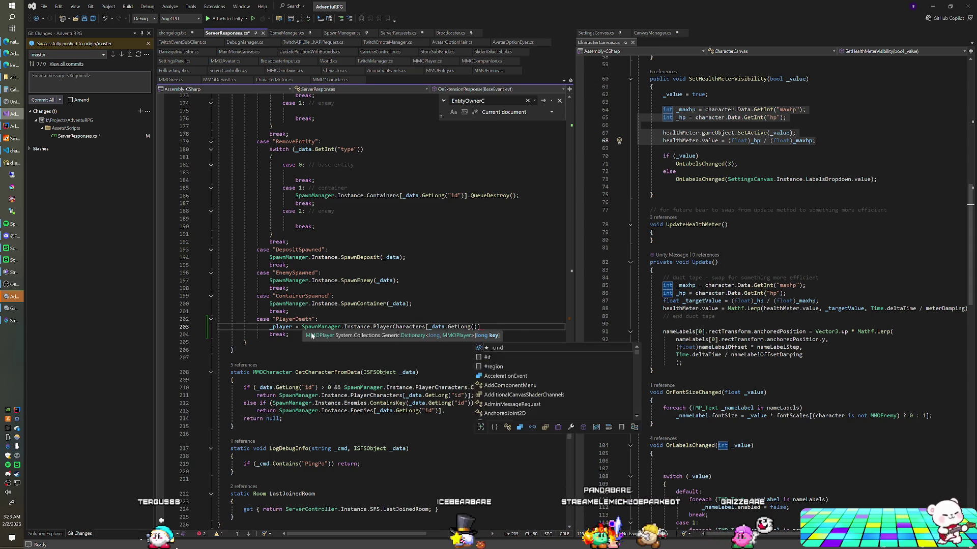
pyautogui.write(']')
# - Add Debug.Log(_player, _player.gameObject) below the player lookup
pyautogui.press('Return')
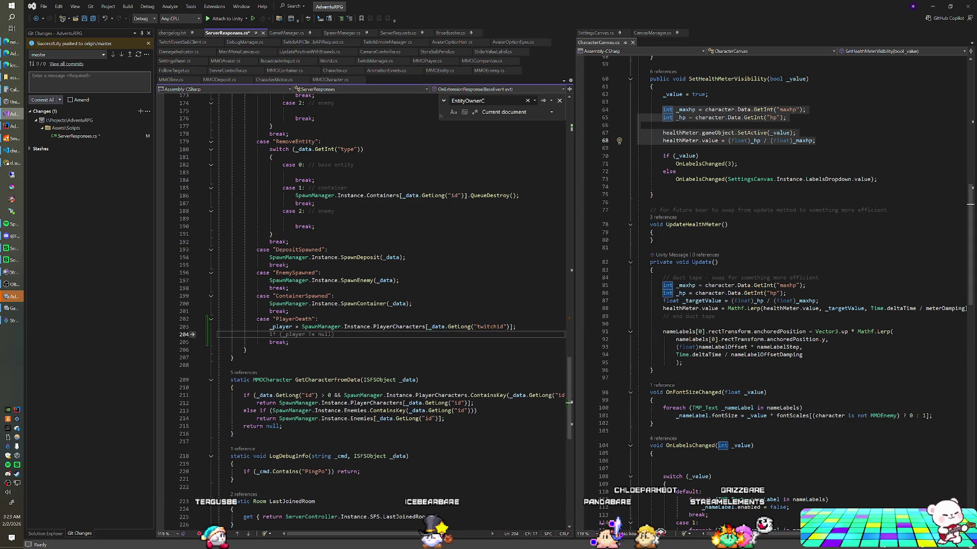
pyautogui.write('Debug.')
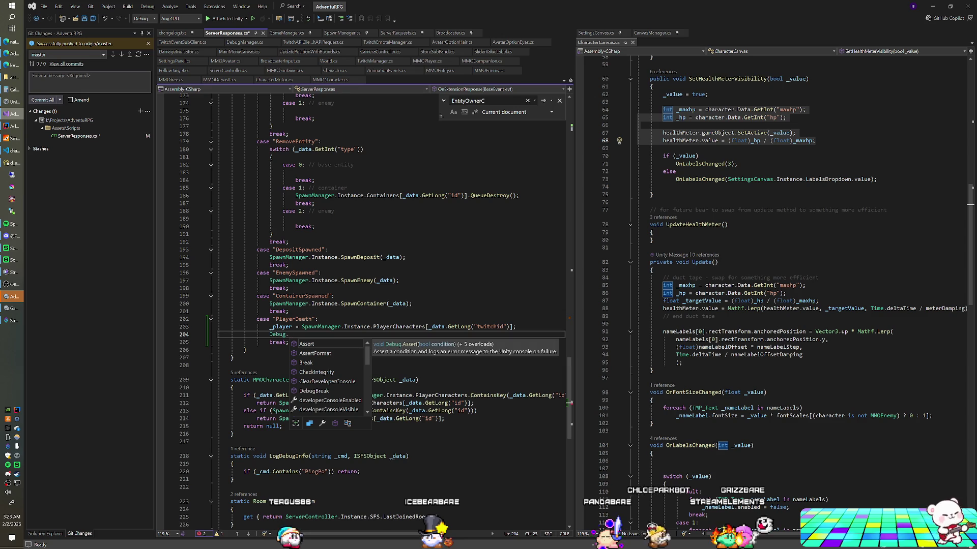
pyautogui.write('Log(_player,')
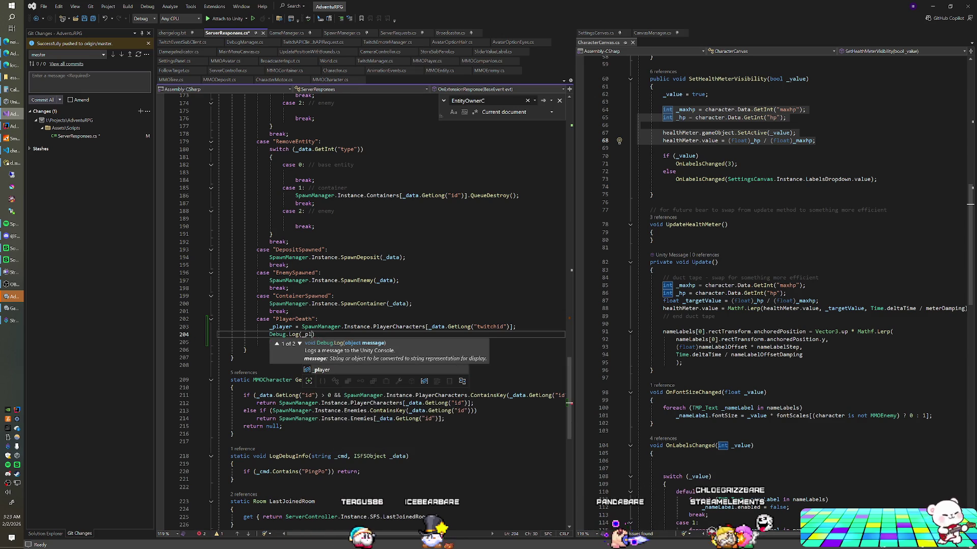
pyautogui.write(' _playe')
pyautogui.write('r.gameObjec')
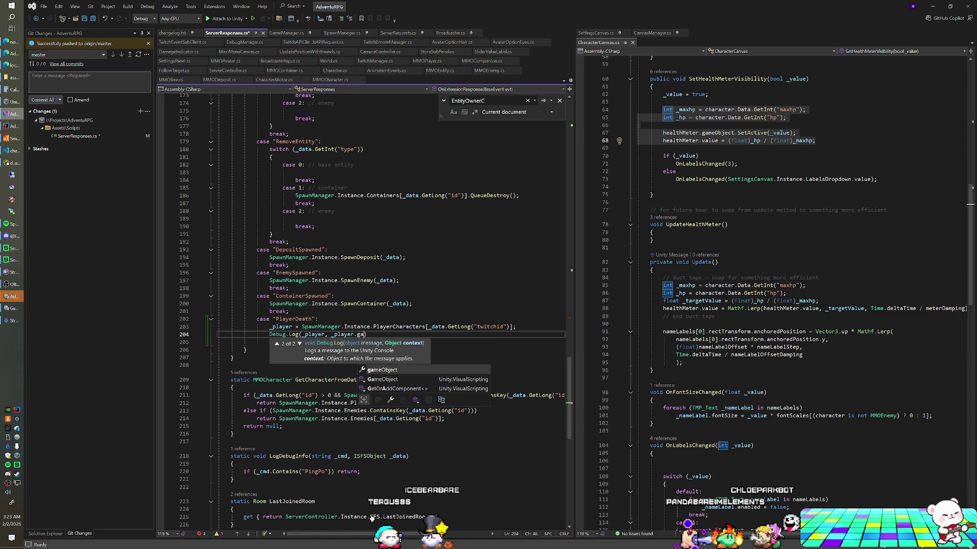
pyautogui.write('t)')
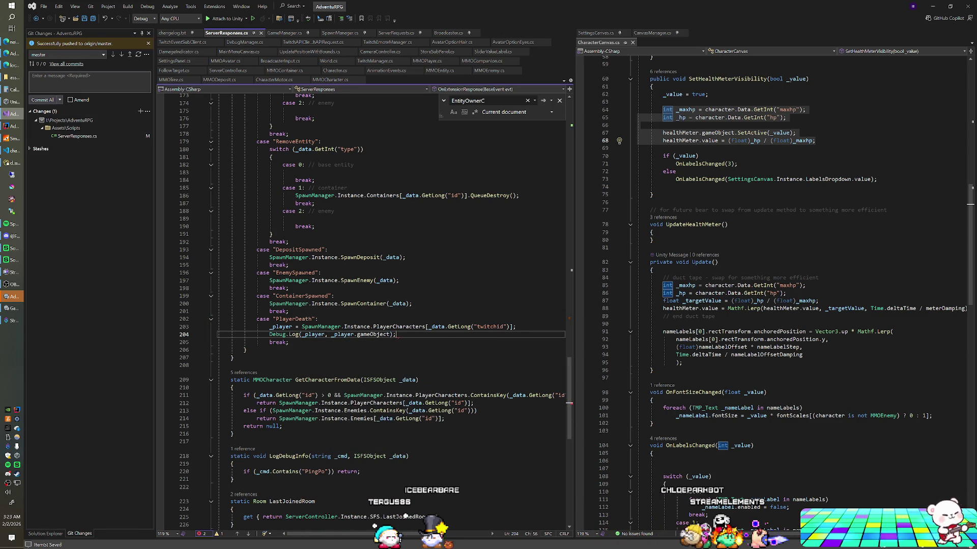
pyautogui.hotkey('alt', 'Tab')
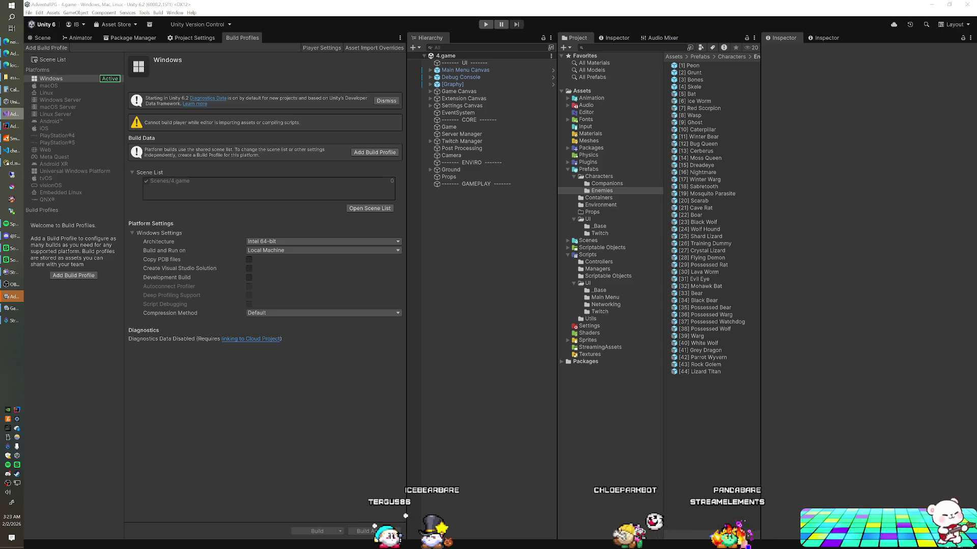
# - Run the game, check the extension test page, and inspect the id sent by Avatar.java's death()
pyautogui.hotkey('alt', 'Tab')
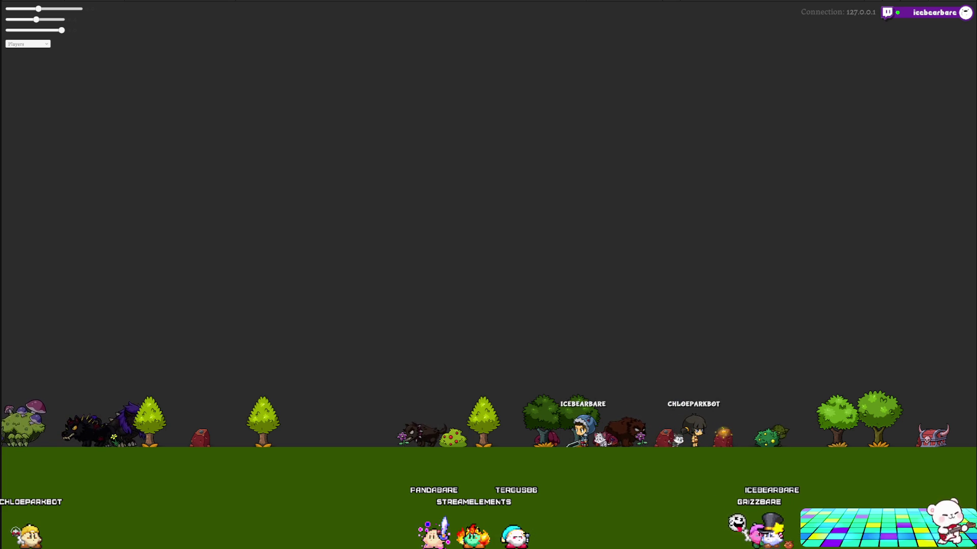
pyautogui.hotkey('alt', 'Tab')
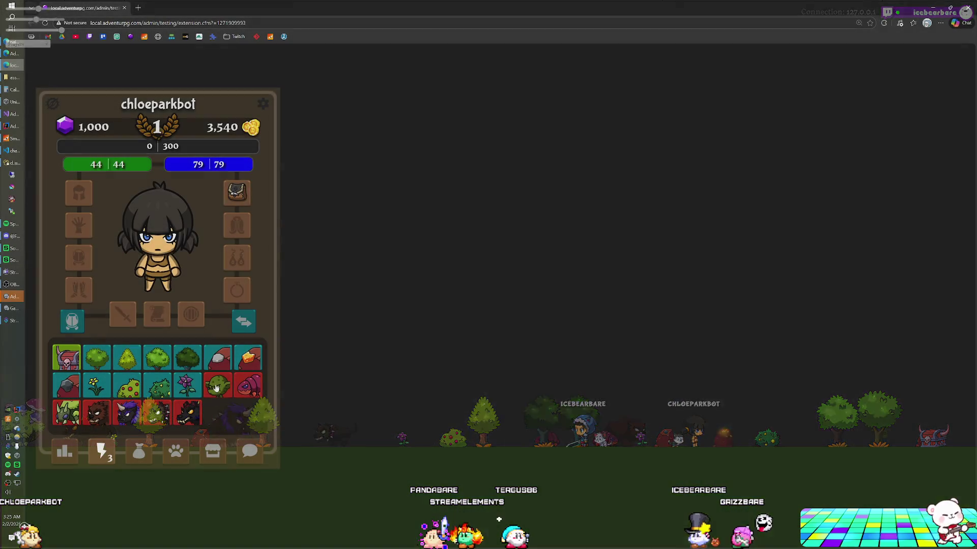
pyautogui.hotkey('alt', 'Tab')
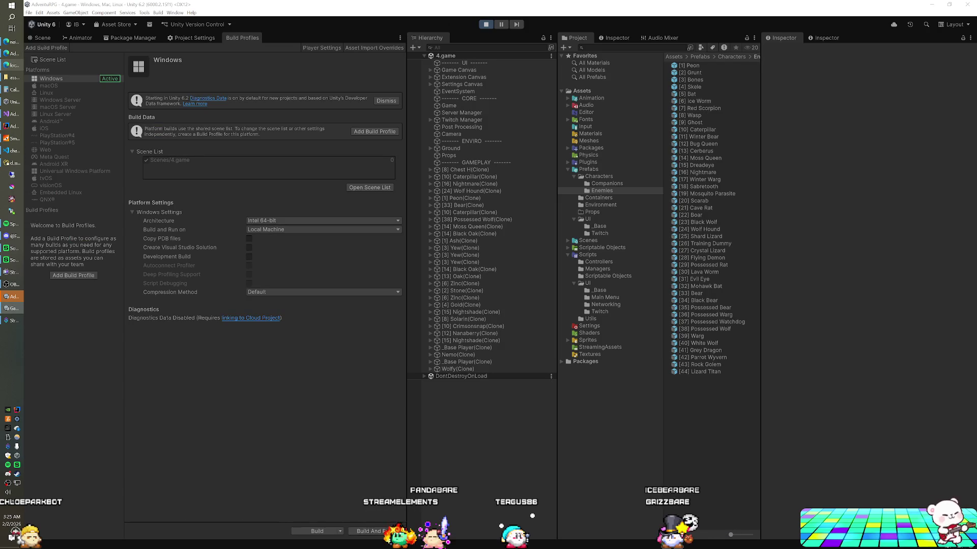
pyautogui.hotkey('alt', 'Tab')
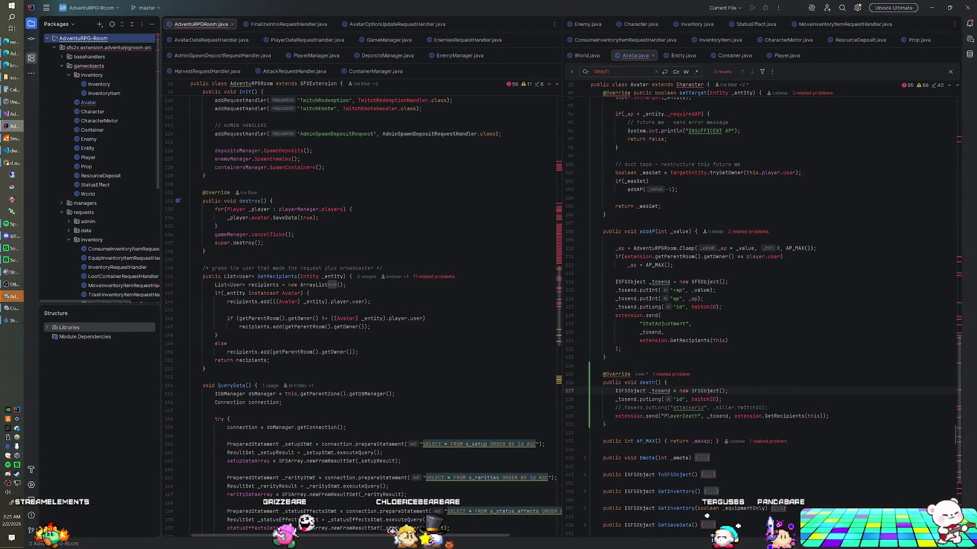
pyautogui.click(722, 399)
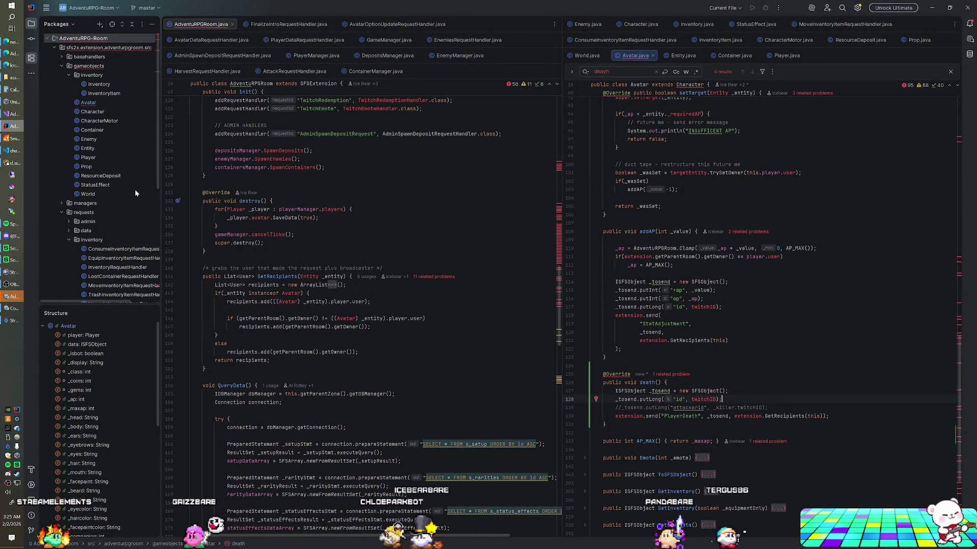
pyautogui.click(10, 114)
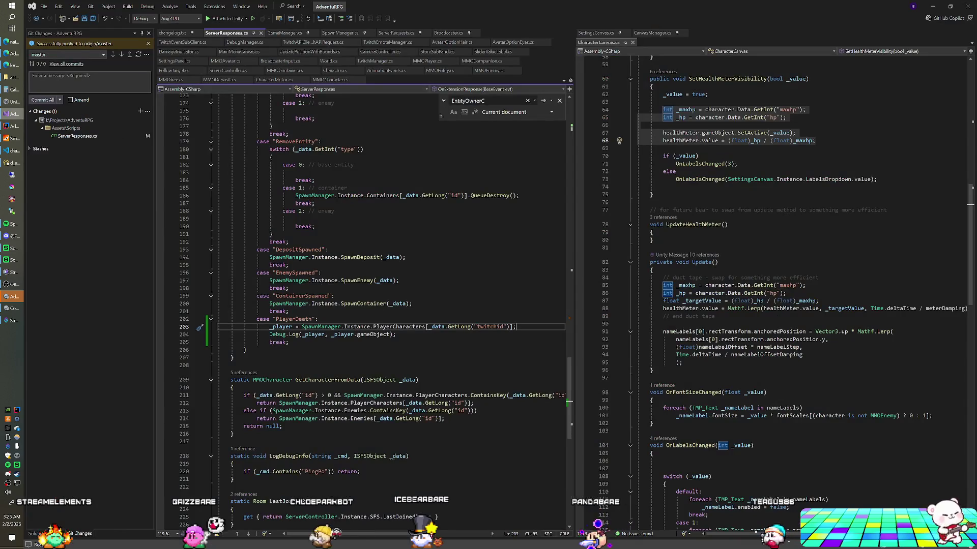
# - Change the PlayerDeath lookup key from "twitchid" to "id" on line 203 and save
pyautogui.click(499, 327)
pyautogui.press('BackSpace')
pyautogui.press('BackSpace')
pyautogui.press('BackSpace')
pyautogui.press('End')
pyautogui.hotkey('ctrl', 's')
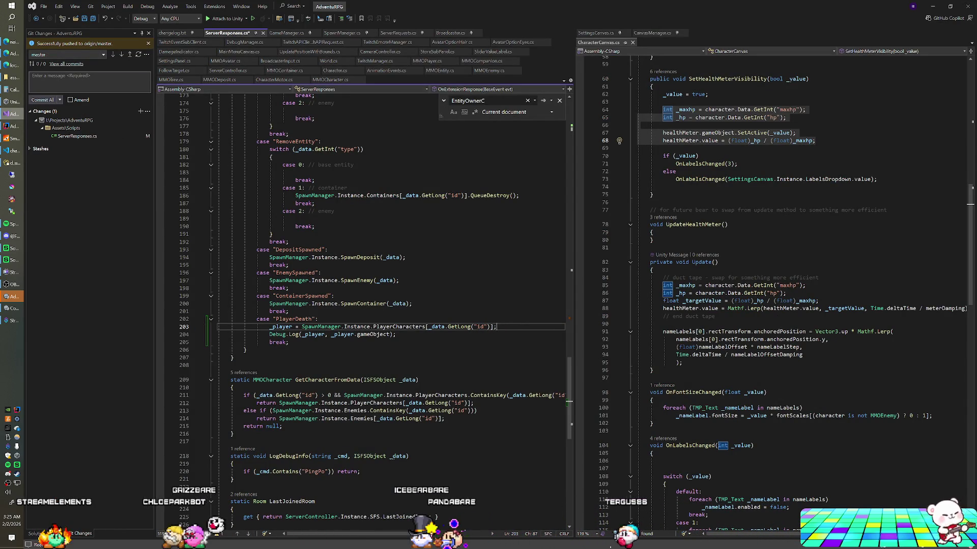
pyautogui.hotkey('alt', 'Tab')
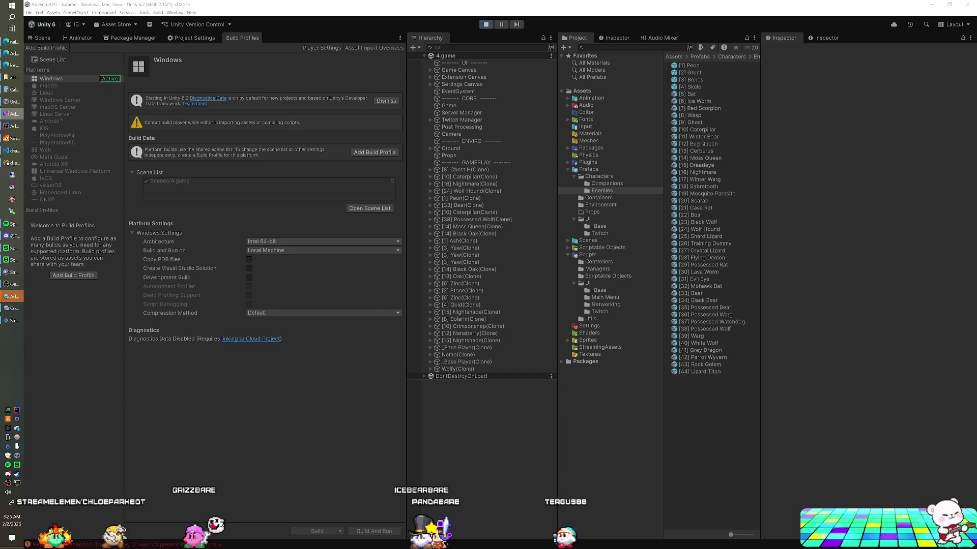
# - Check the extension's creature grid, then watch player avatars walking in the running game
pyautogui.click(7, 65)
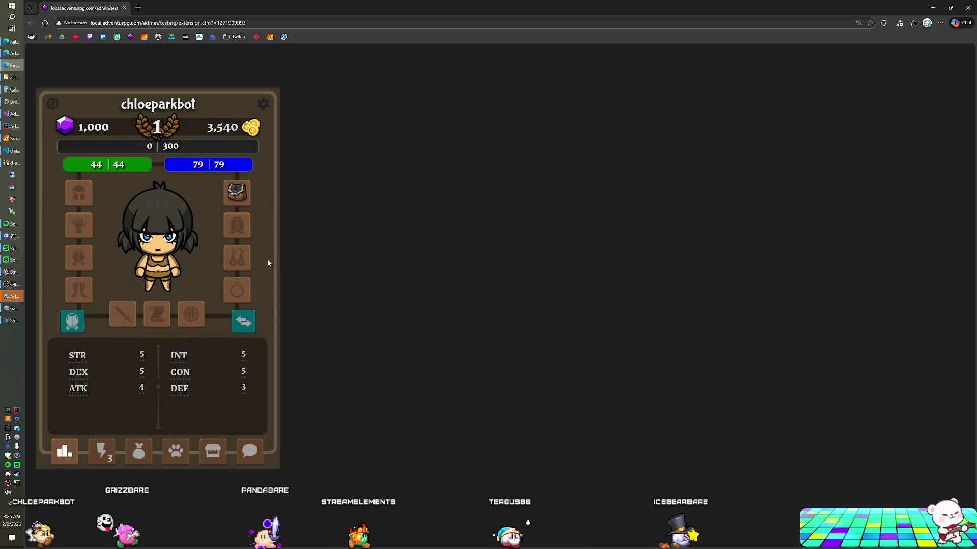
pyautogui.click(108, 451)
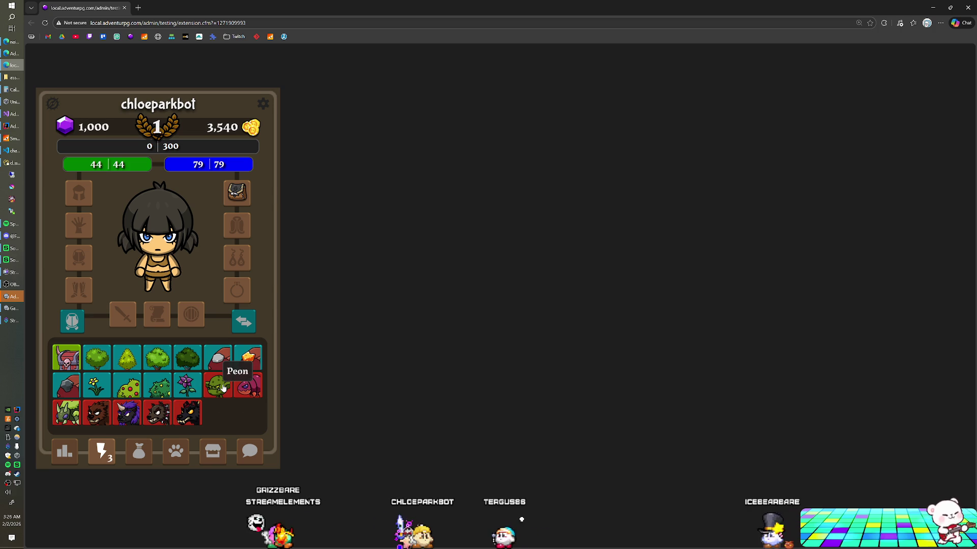
pyautogui.hotkey('alt', 'Tab')
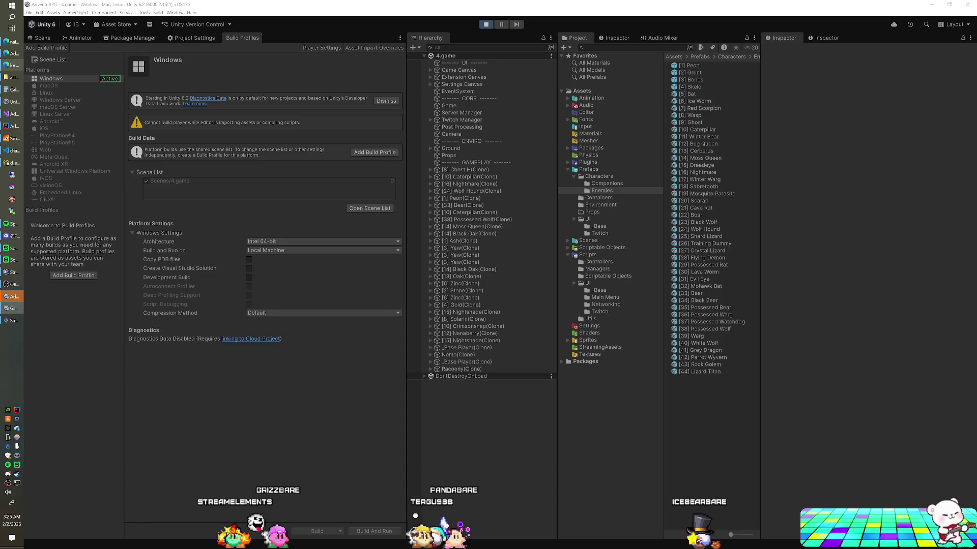
pyautogui.hotkey('alt', 'Tab')
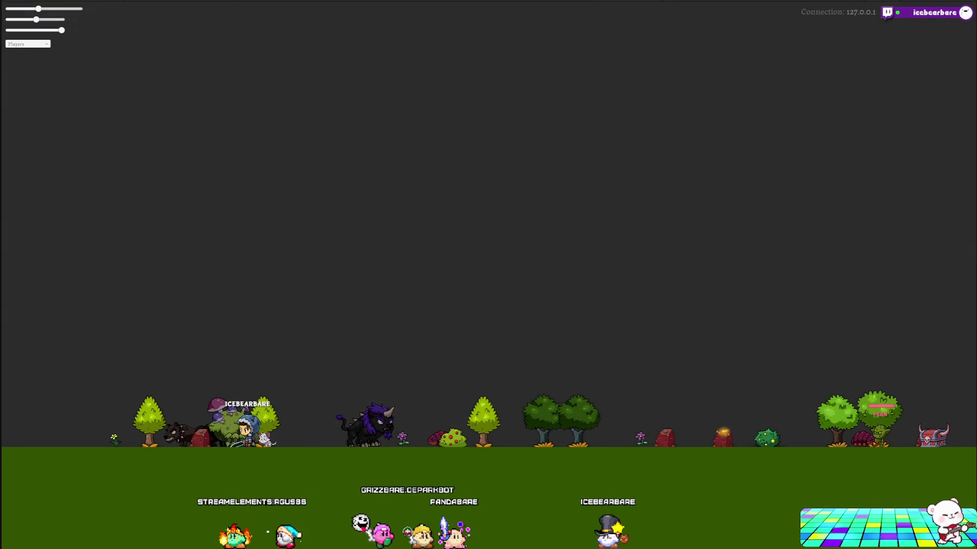
pyautogui.hotkey('alt', 'Tab')
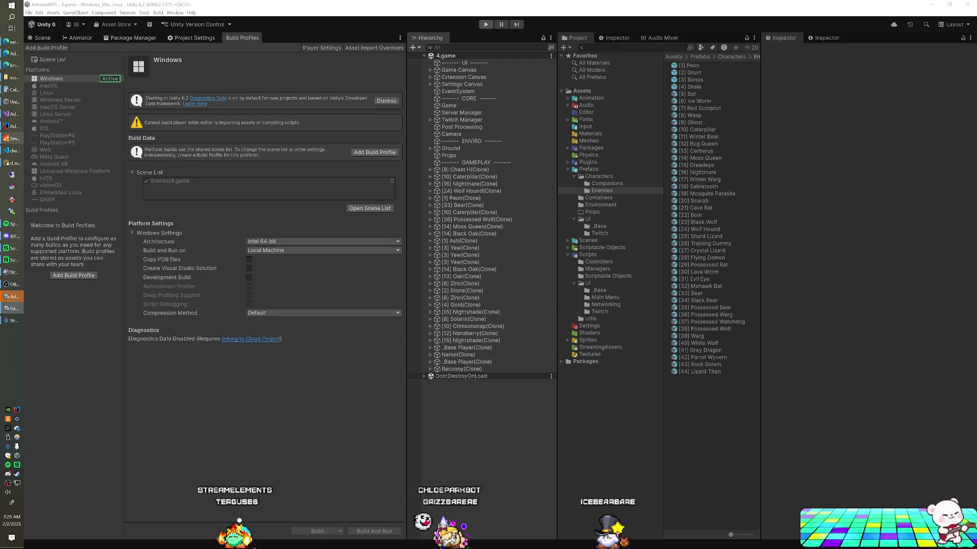
pyautogui.hotkey('alt', 'Tab')
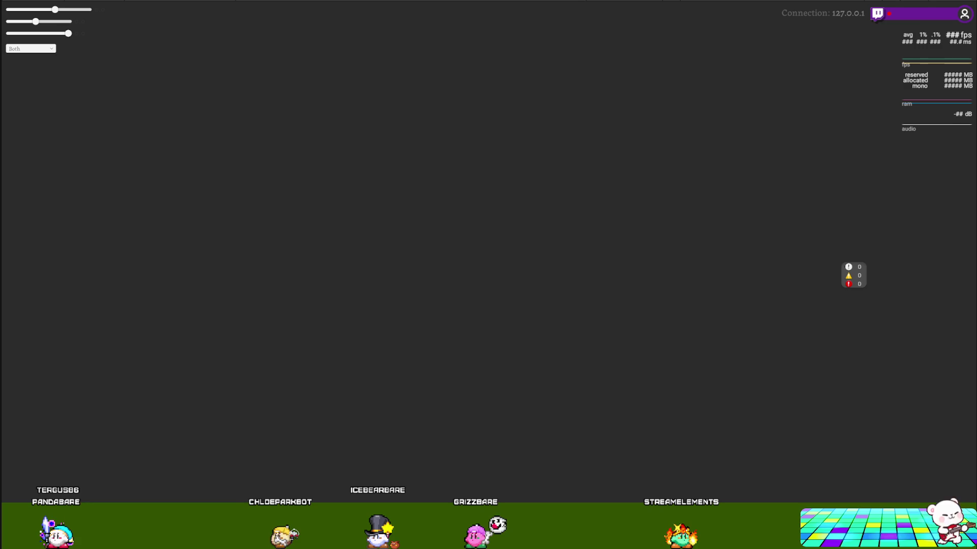
# - Return to the stopped Unity editor after the stats-overlay session
pyautogui.press('super')
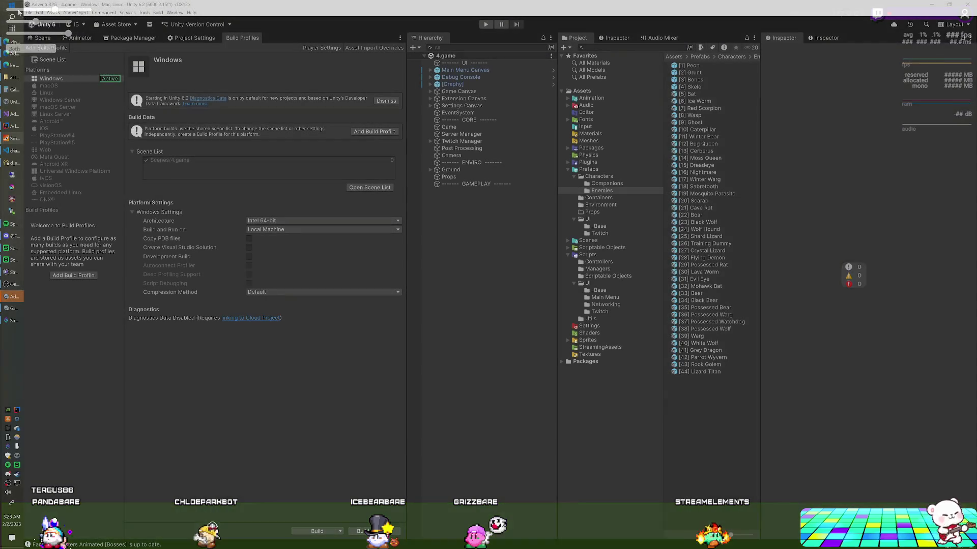
# - Show the Prefabs/Characters folder contents, including Enemies, in Unity's Project window
pyautogui.click(239, 135)
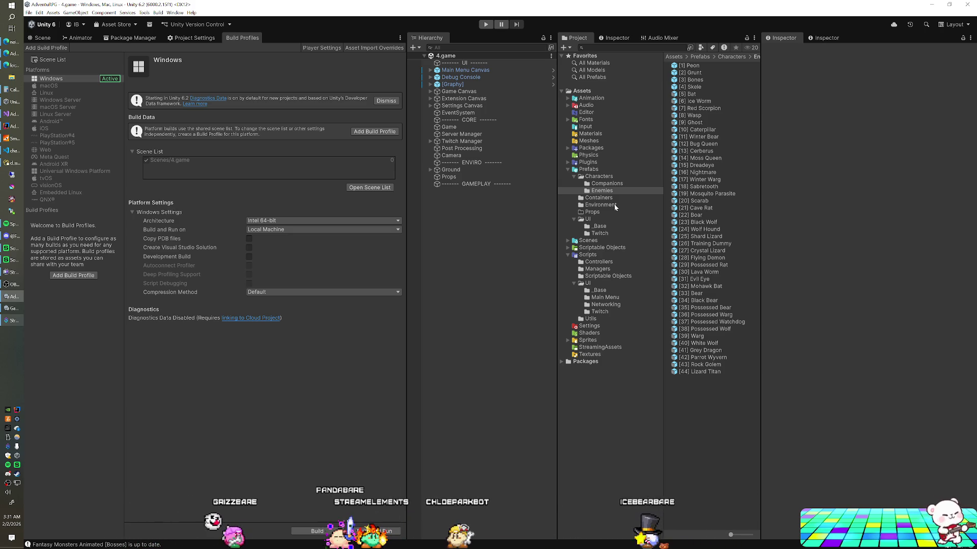
pyautogui.click(599, 177)
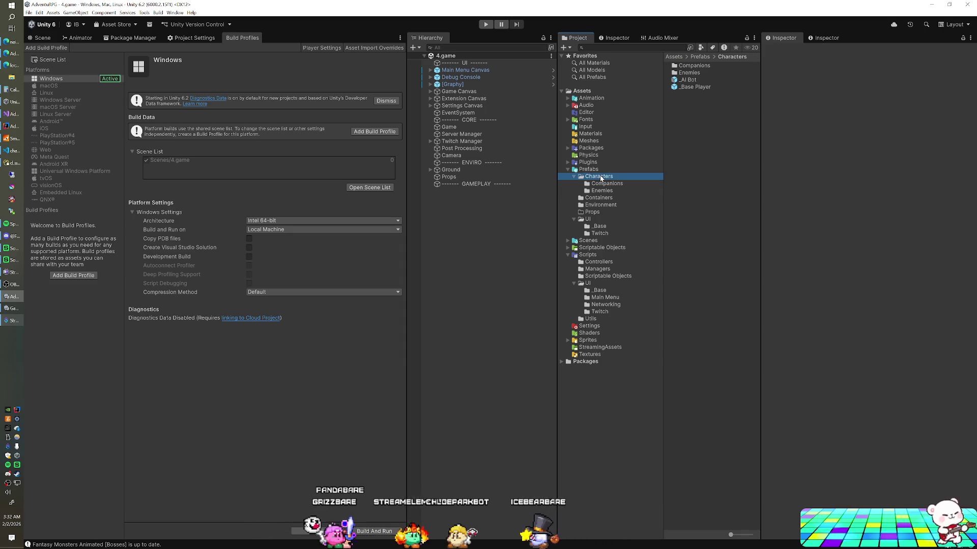
# - Deactivate the Shadow child inside the _Base Player prefab and save the modified prefab
pyautogui.doubleClick(698, 87)
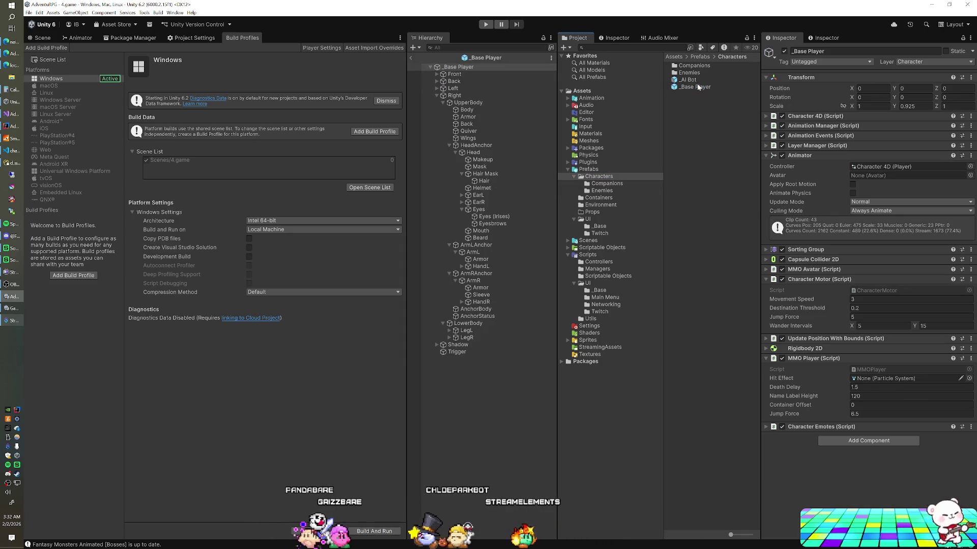
pyautogui.click(436, 96)
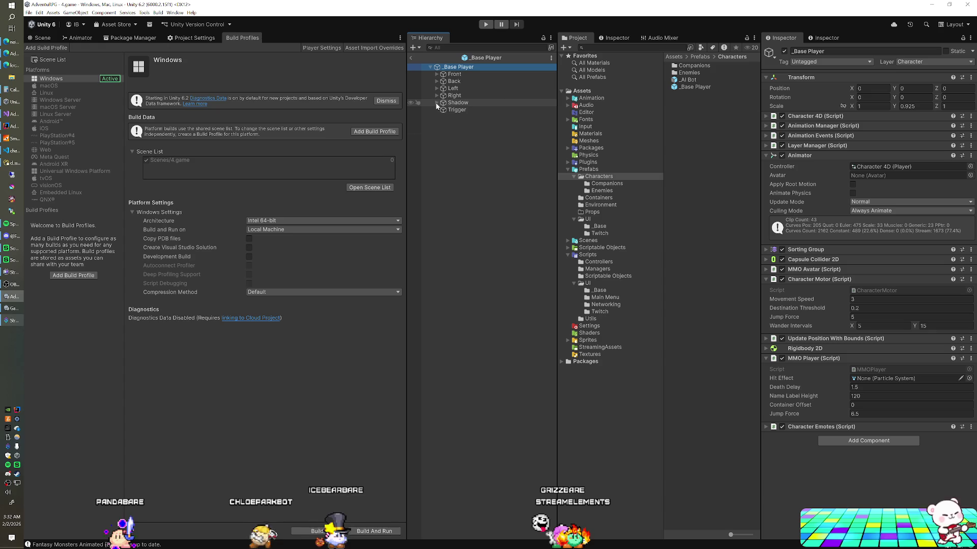
pyautogui.click(463, 104)
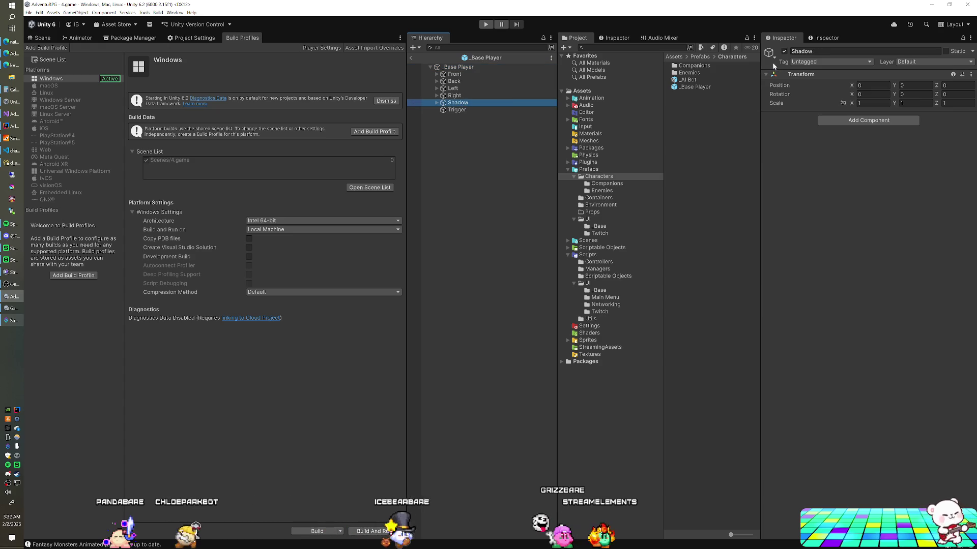
pyautogui.hotkey('alt', 'shift', 'a')
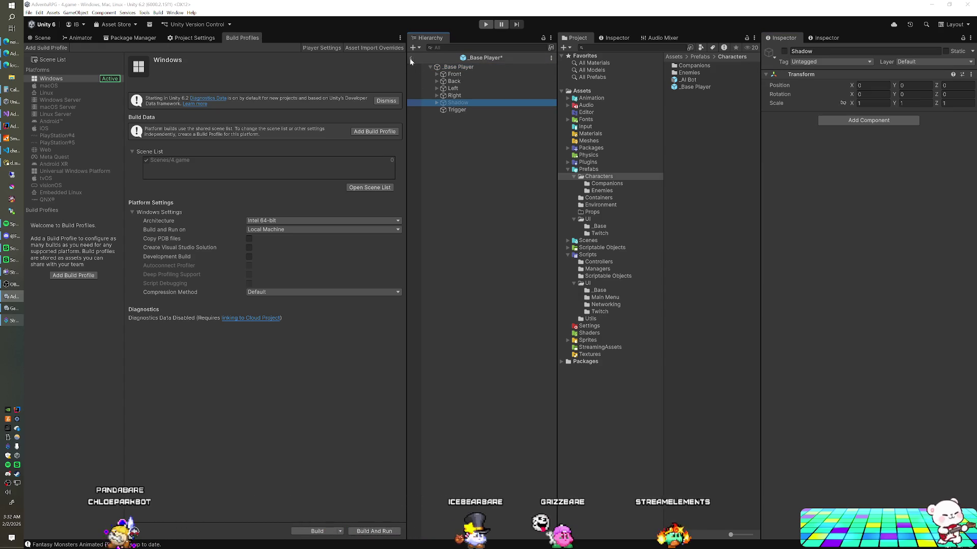
pyautogui.click(410, 58)
pyautogui.click(475, 290)
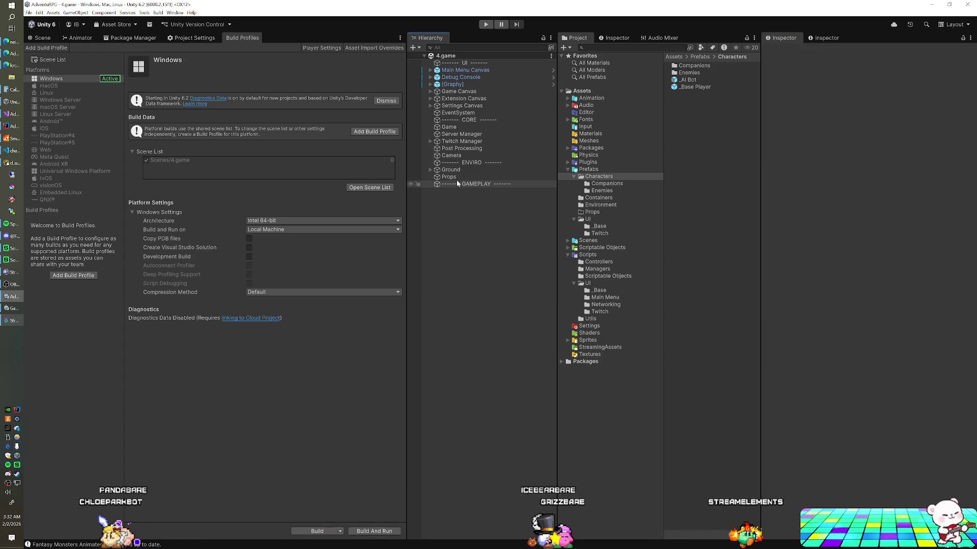
# - Enter Play mode so the game runs against 127.0.0.1 with avatars and creatures
pyautogui.click(486, 25)
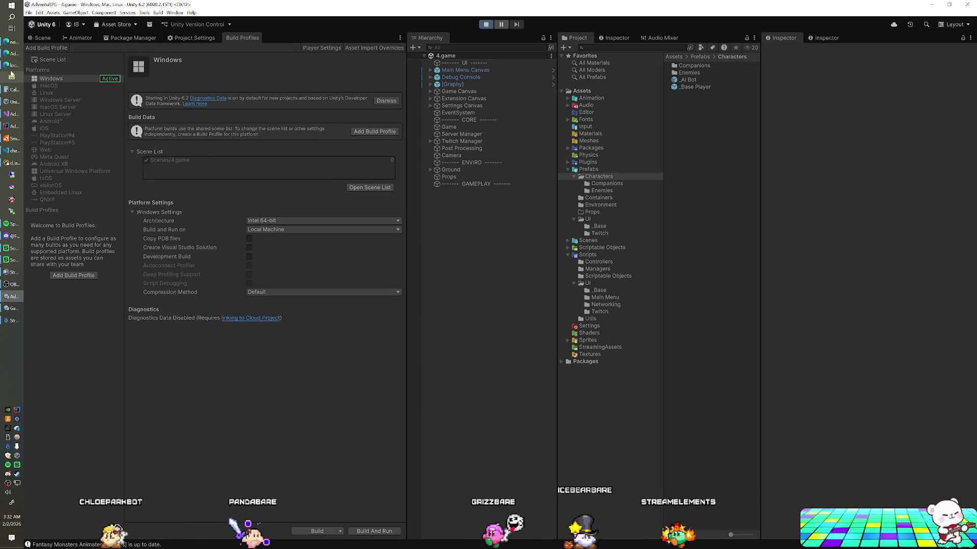
pyautogui.hotkey('alt', 'Tab')
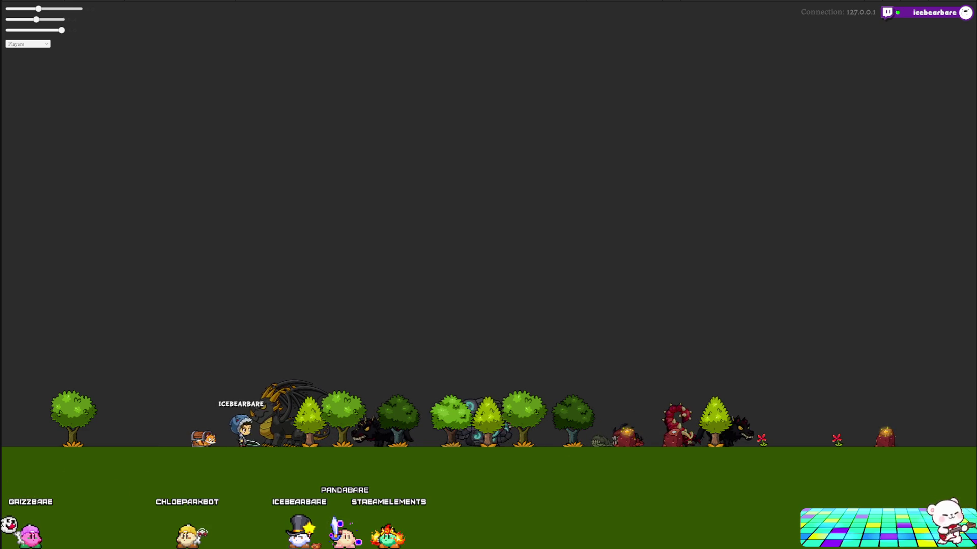
# - Glance over Unity and Visual Studio, then bring up the DISCONNECTED extension test page
pyautogui.click(11, 130)
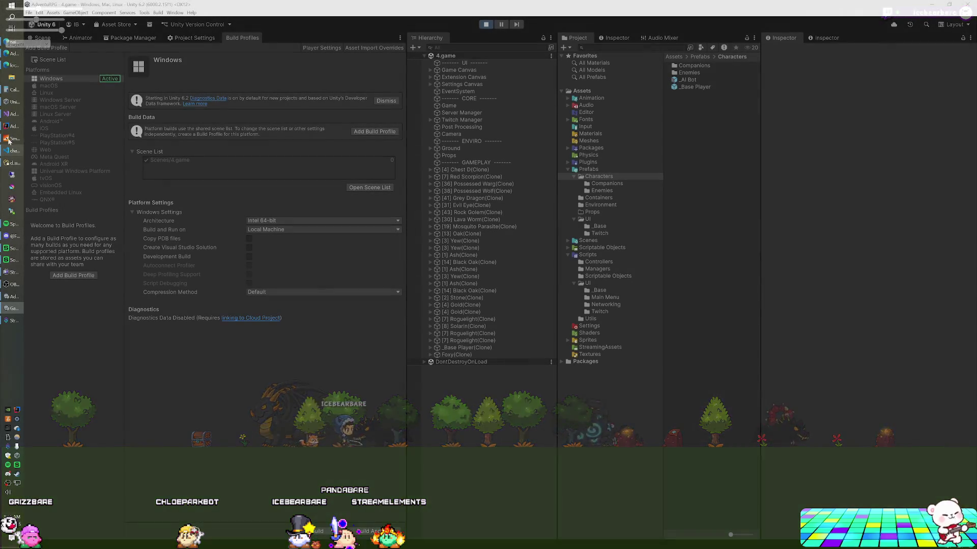
pyautogui.click(13, 116)
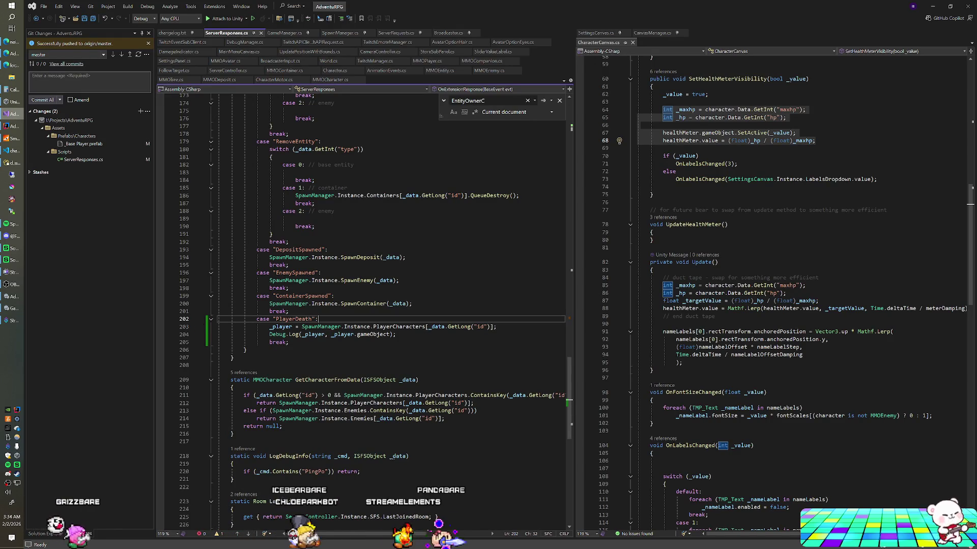
pyautogui.hotkey('alt', 'Tab')
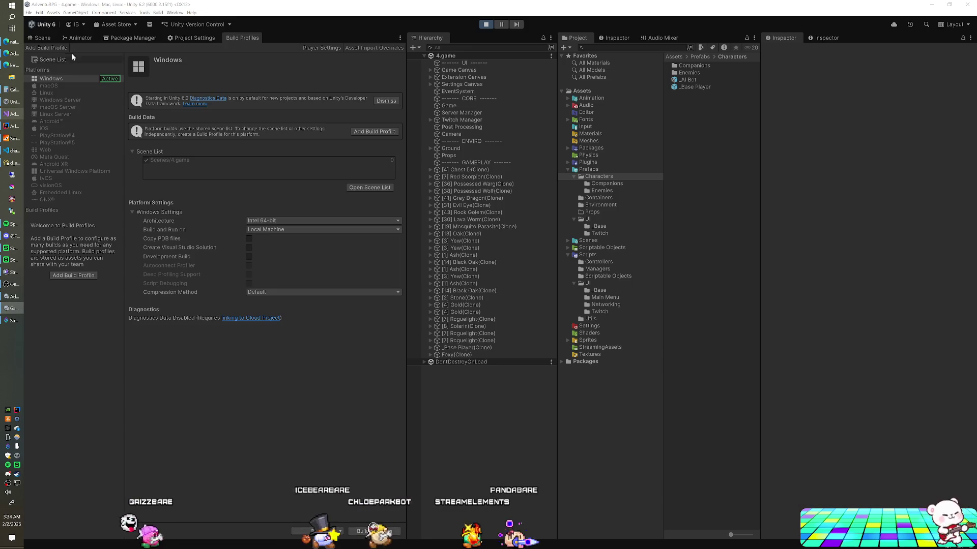
pyautogui.click(13, 66)
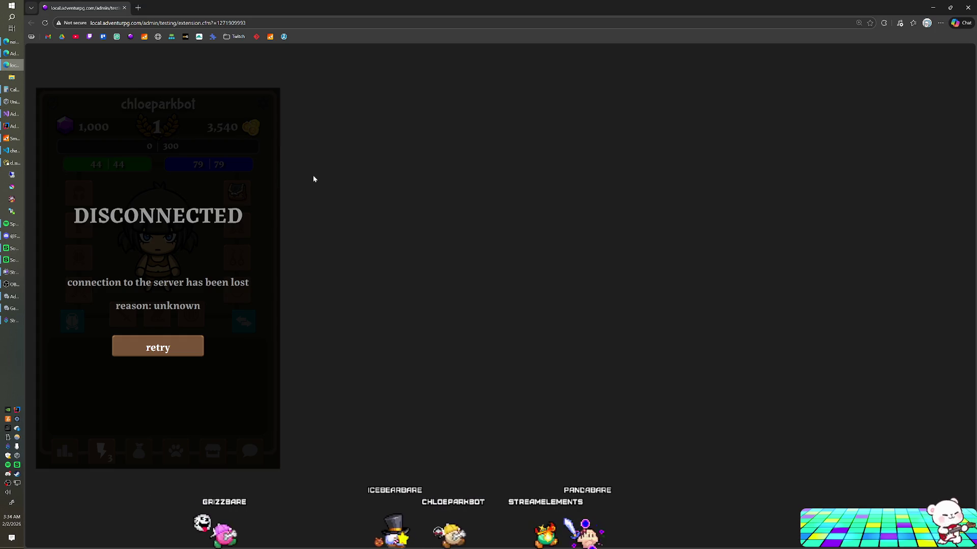
# - Reload the extension page to reconnect, show the creature grid, and inspect the _Base Player(Clone) death log
pyautogui.press('F5')
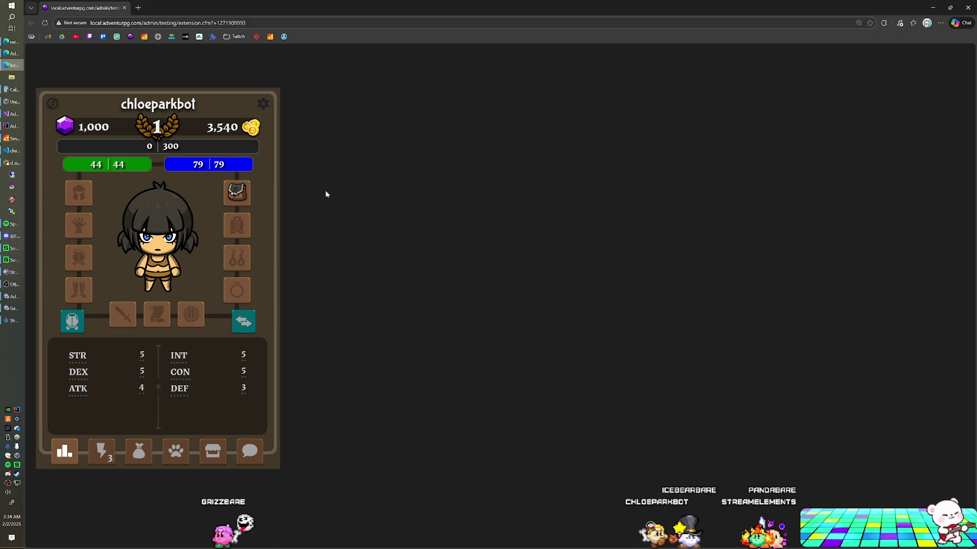
pyautogui.click(102, 452)
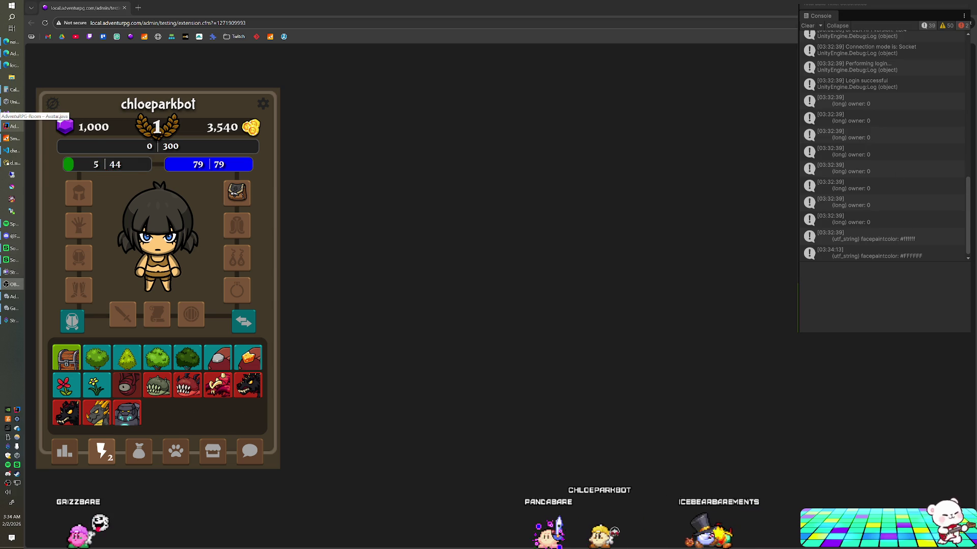
pyautogui.click(848, 257)
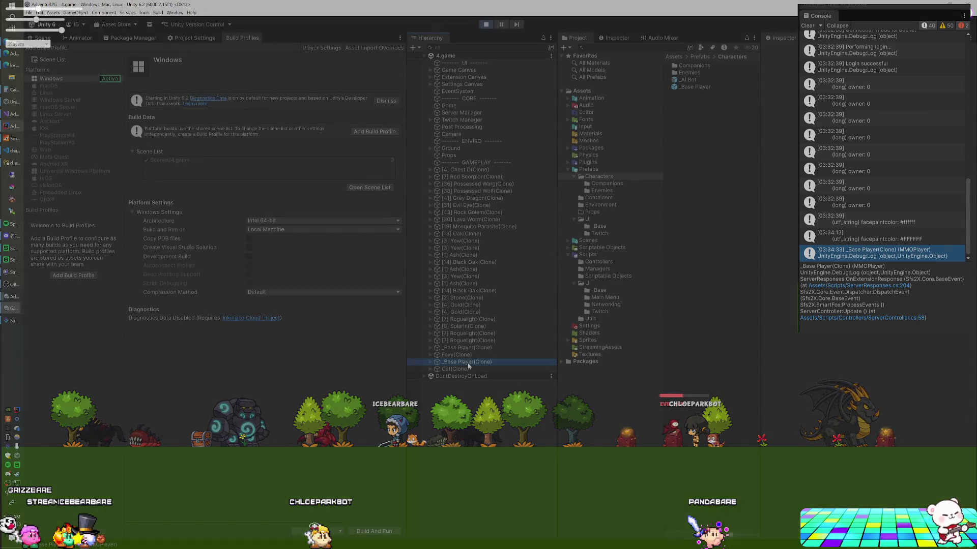
# - View the player's Complex and Lower layers in the Animator
pyautogui.click(74, 38)
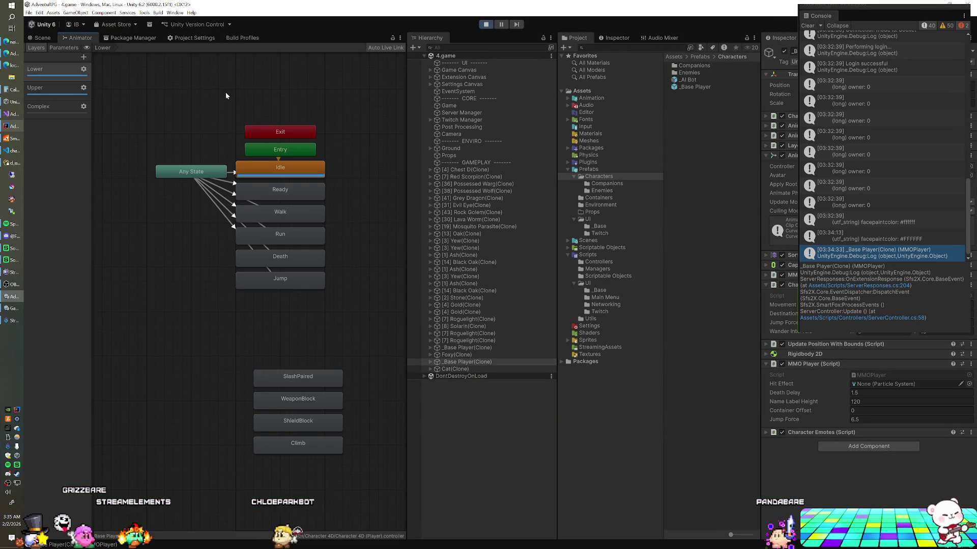
pyautogui.click(73, 111)
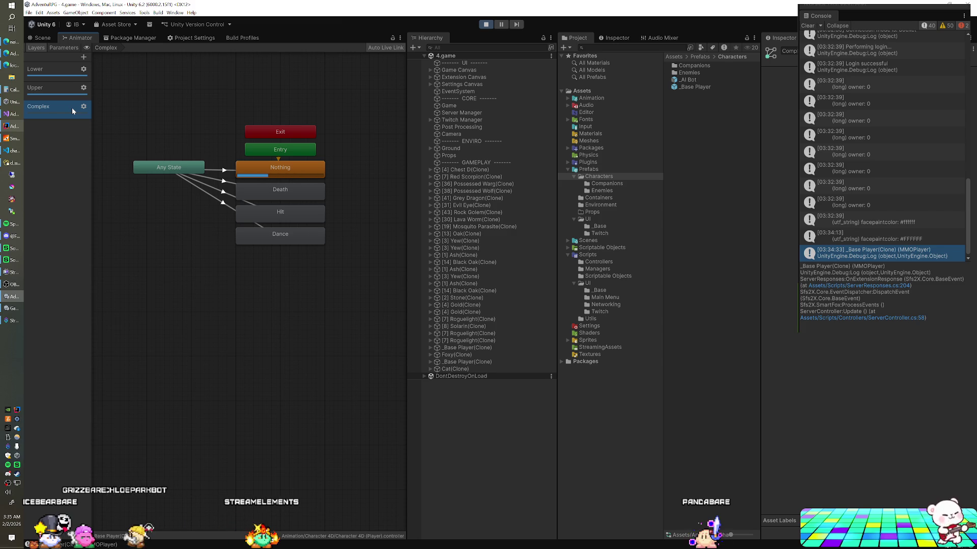
pyautogui.click(80, 73)
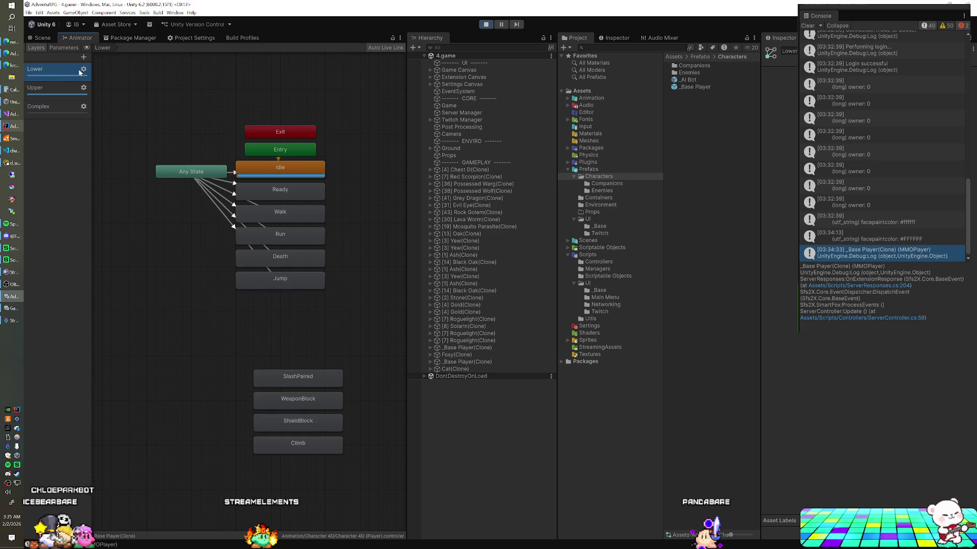
# - Select the second _Base Player(Clone) and open its AnimationManager script in Visual Studio
pyautogui.click(9, 115)
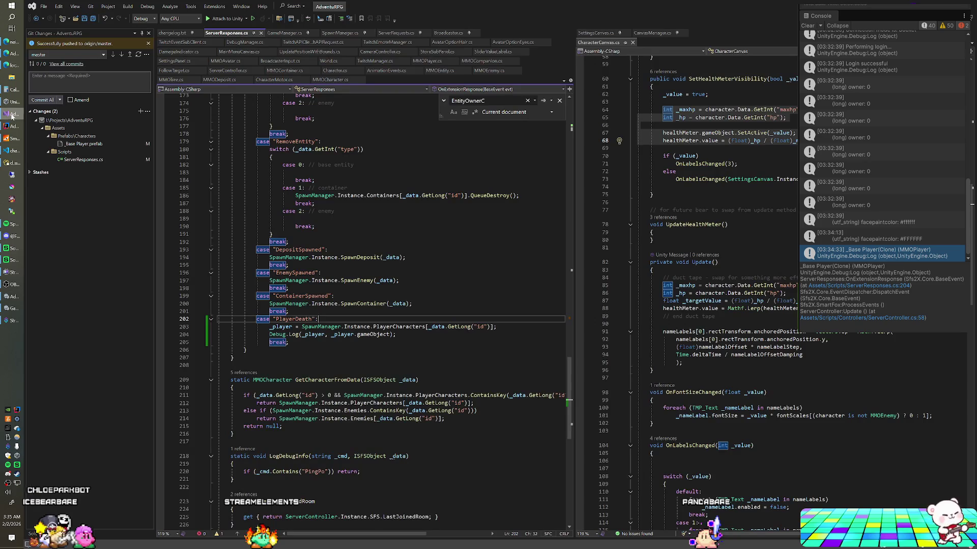
pyautogui.hotkey('alt', 'Tab')
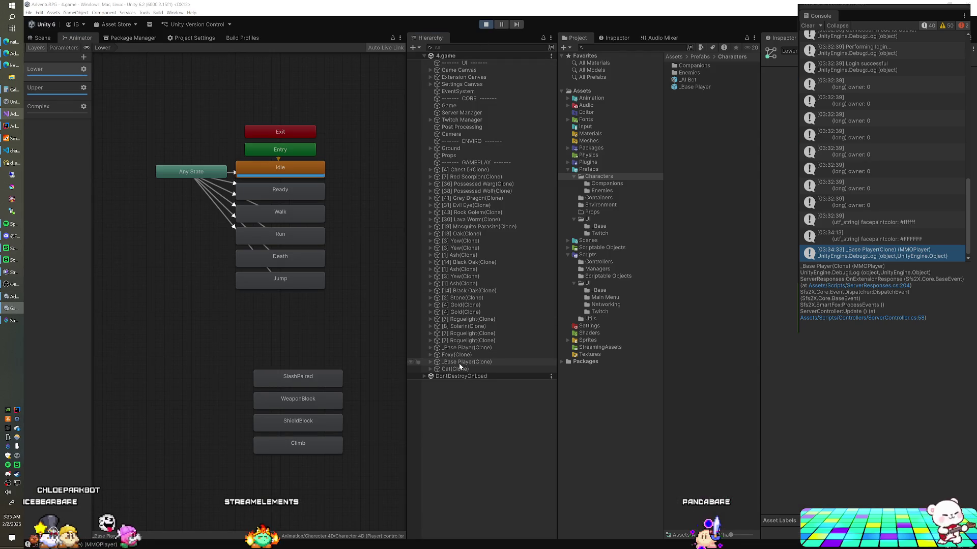
pyautogui.click(459, 362)
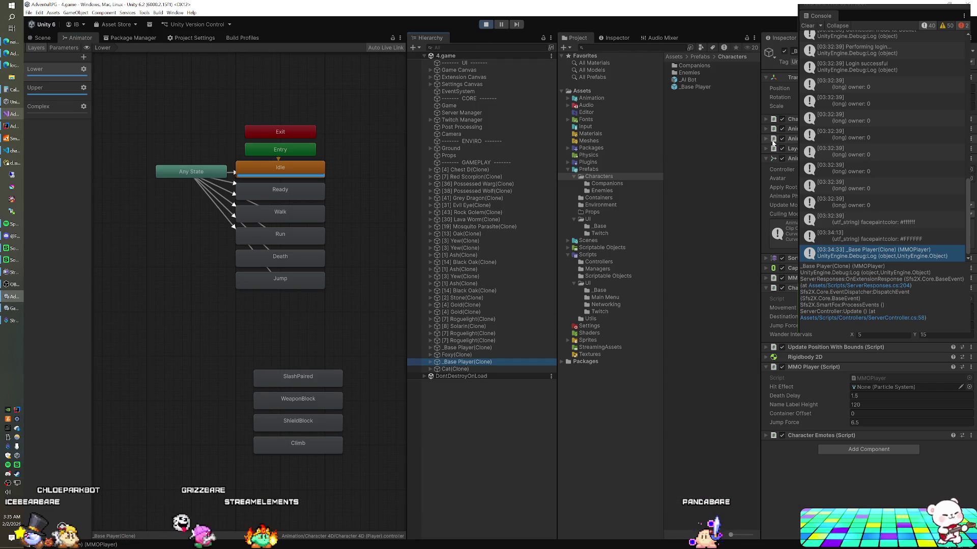
pyautogui.click(767, 129)
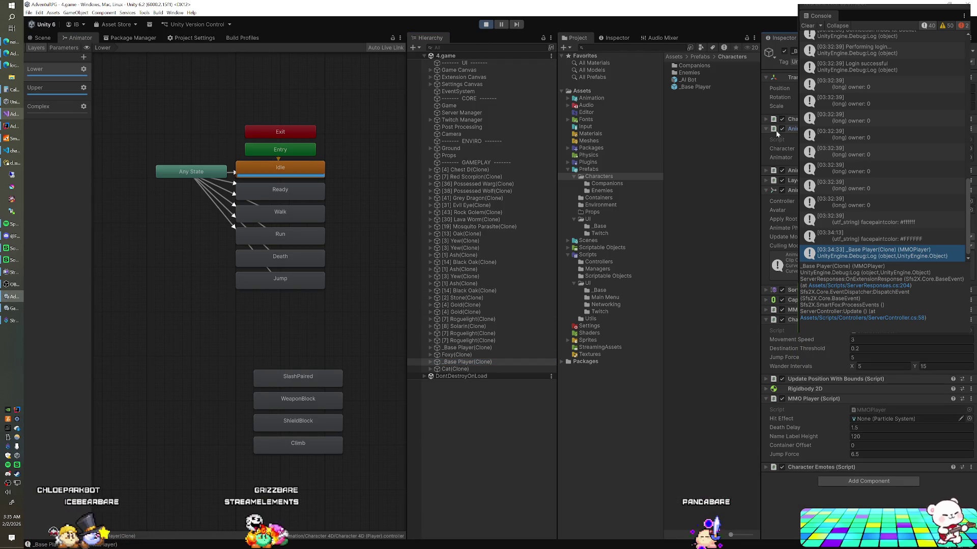
pyautogui.doubleClick(875, 140)
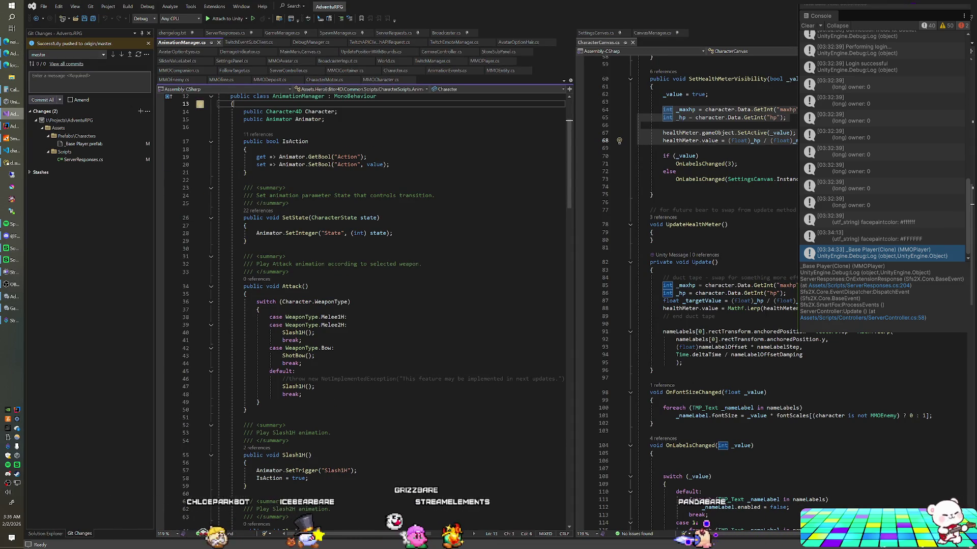
# - In ServerResponses.cs, replace the PlayerDeath Debug.Log line with _player.Anim.Die() and go back to Unity
pyautogui.scroll(-12, 361, 305)
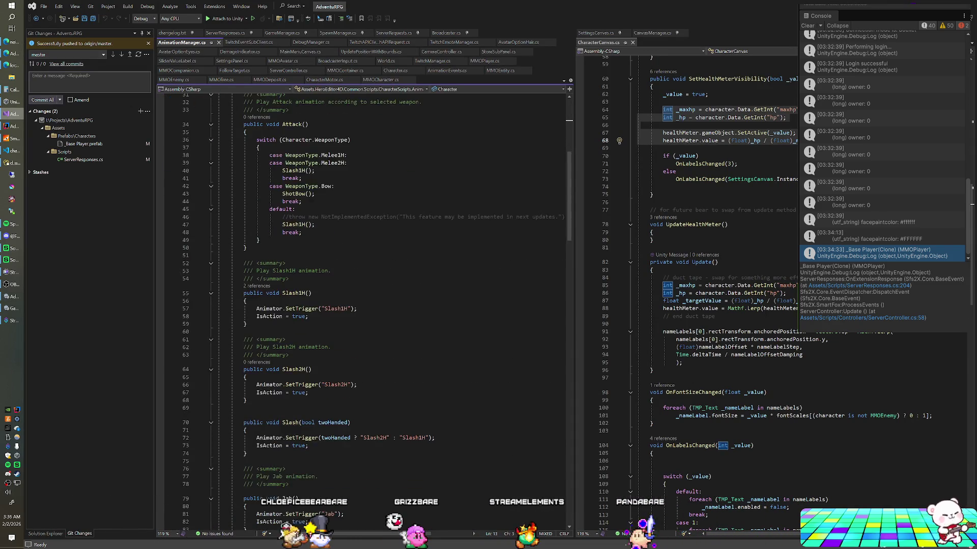
pyautogui.scroll(-14, 361, 305)
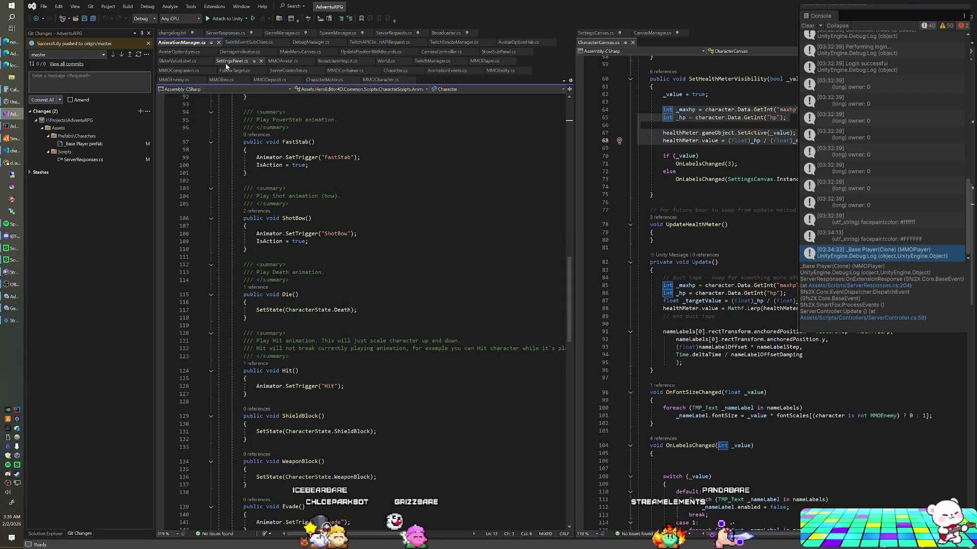
pyautogui.click(225, 32)
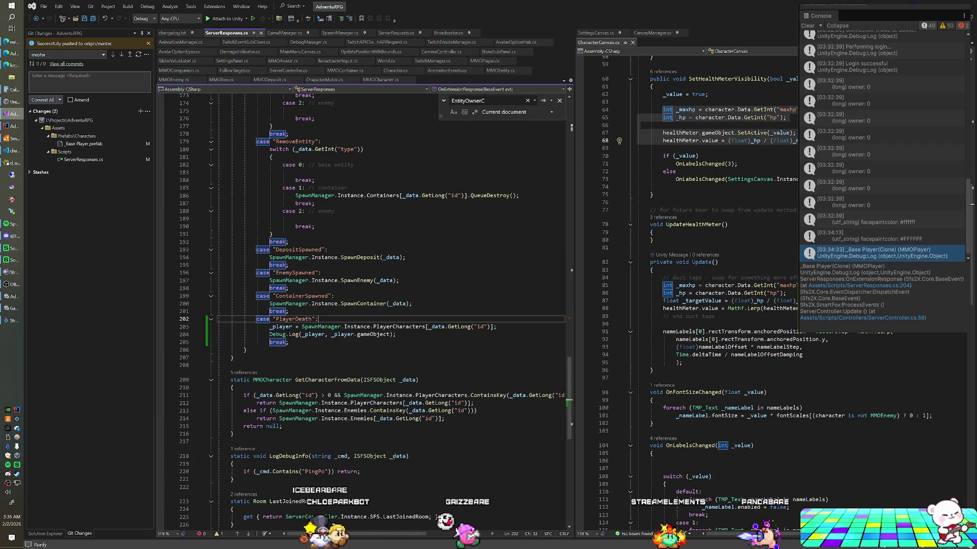
pyautogui.moveTo(396, 334); pyautogui.dragTo(270, 335)
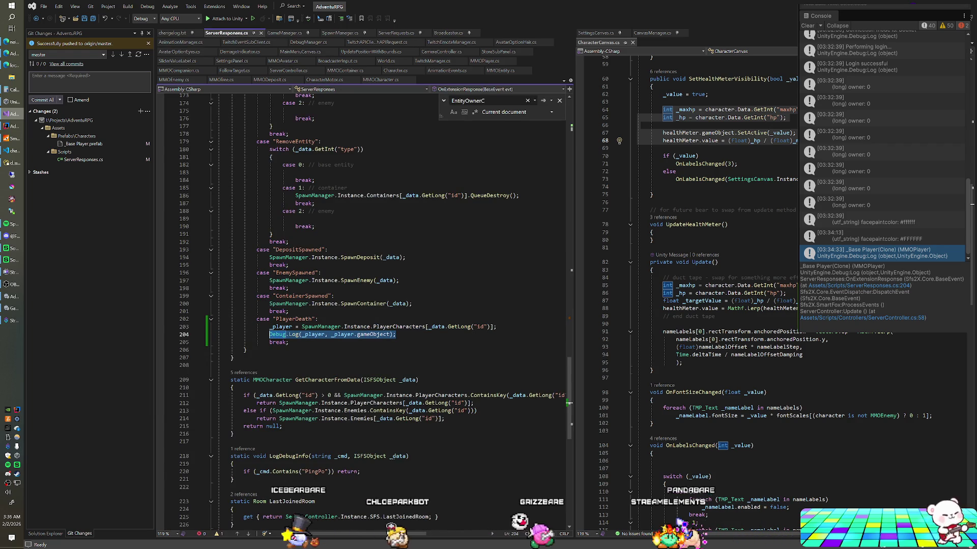
pyautogui.write('_pla')
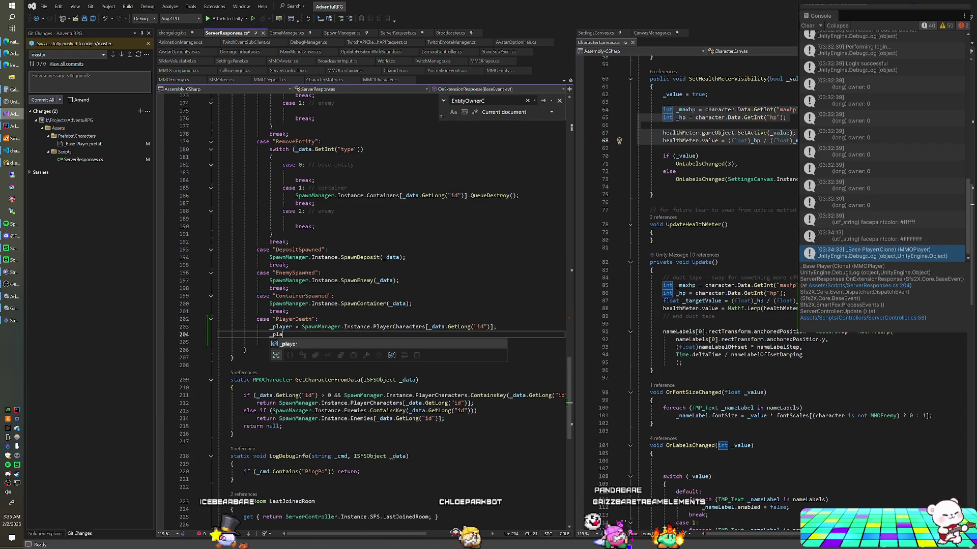
pyautogui.write('yer.D')
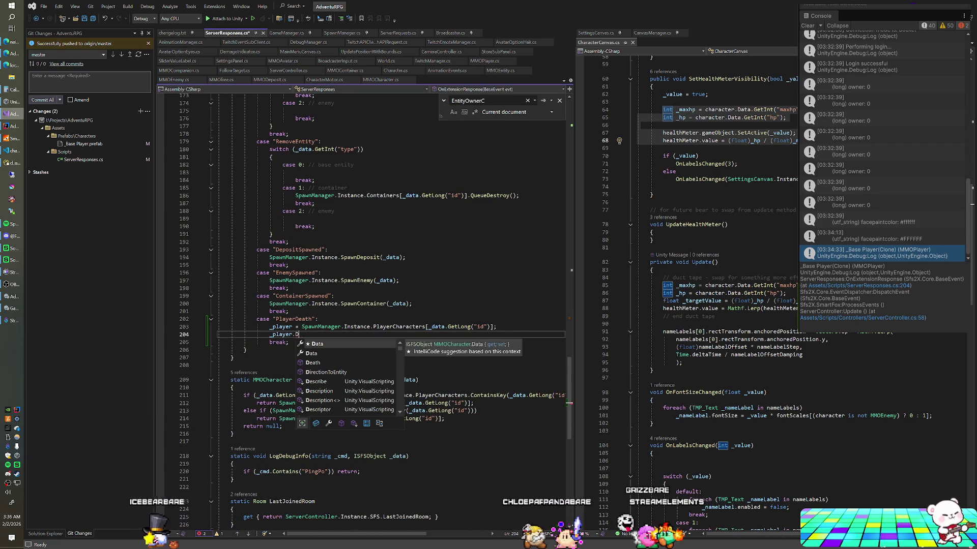
pyautogui.press('BackSpace')
pyautogui.write('Anim.Die();')
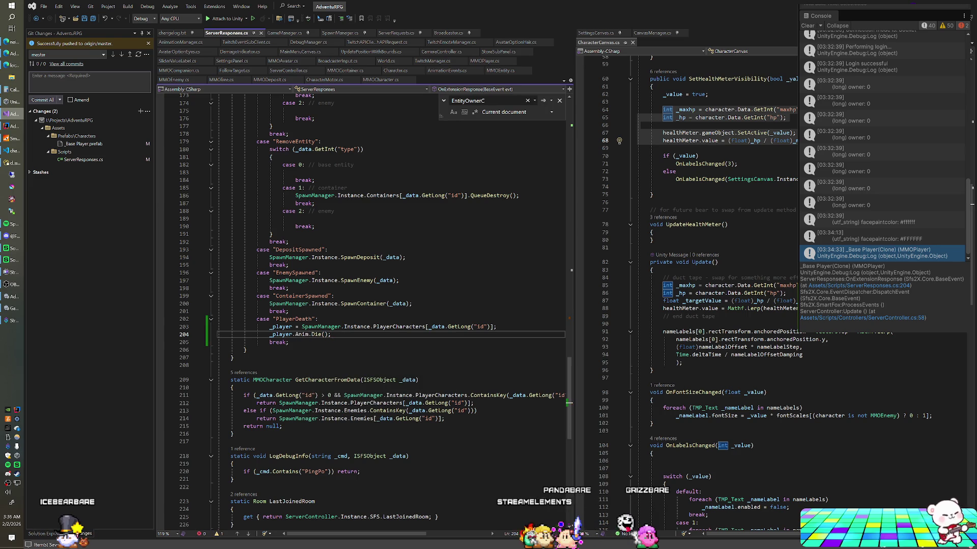
pyautogui.hotkey('alt', 'Tab')
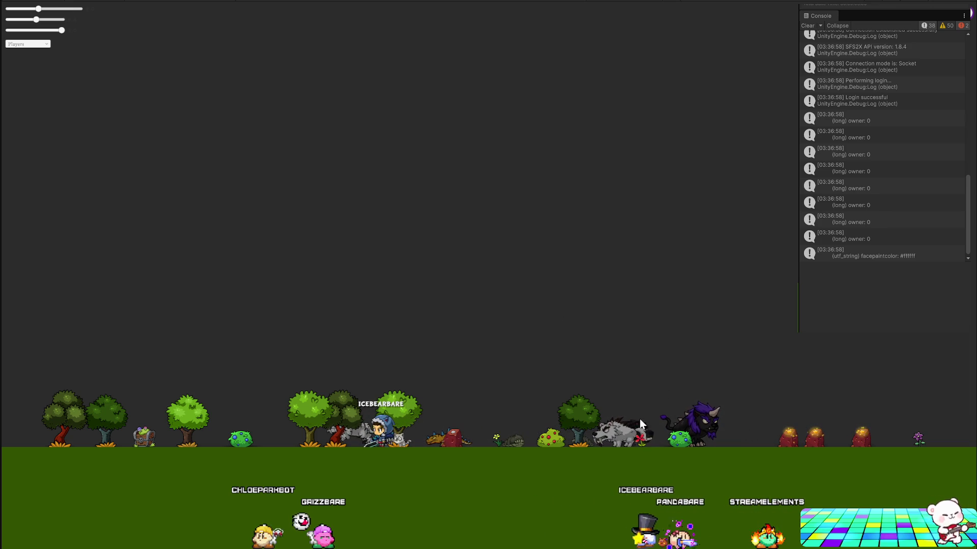
# - Switch from the Unity editor over to the running game view
pyautogui.hotkey('alt', 'Tab')
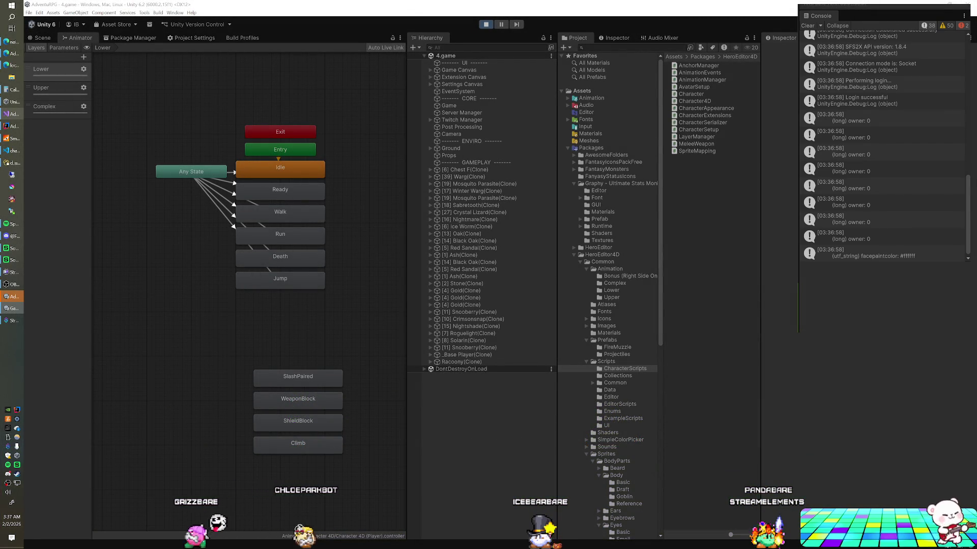
pyautogui.hotkey('alt', 'Tab')
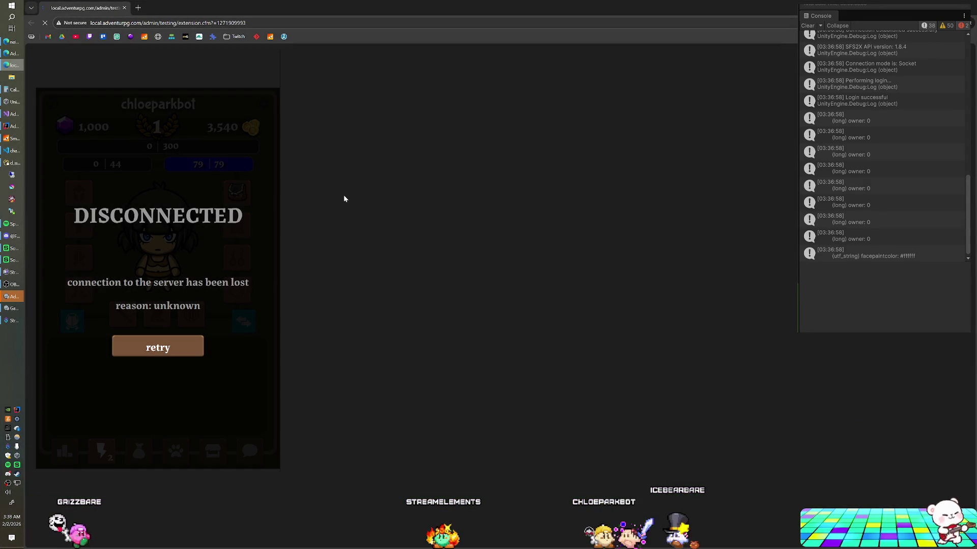
# - Reload the extension page with F5, check its lightning-tab icons, then cycle back through Unity and the game
pyautogui.press('F5')
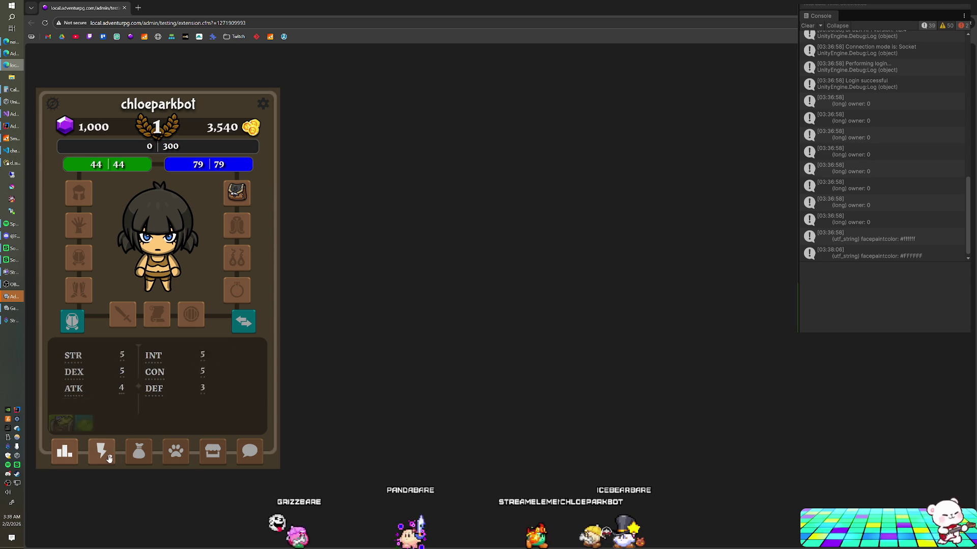
pyautogui.click(102, 451)
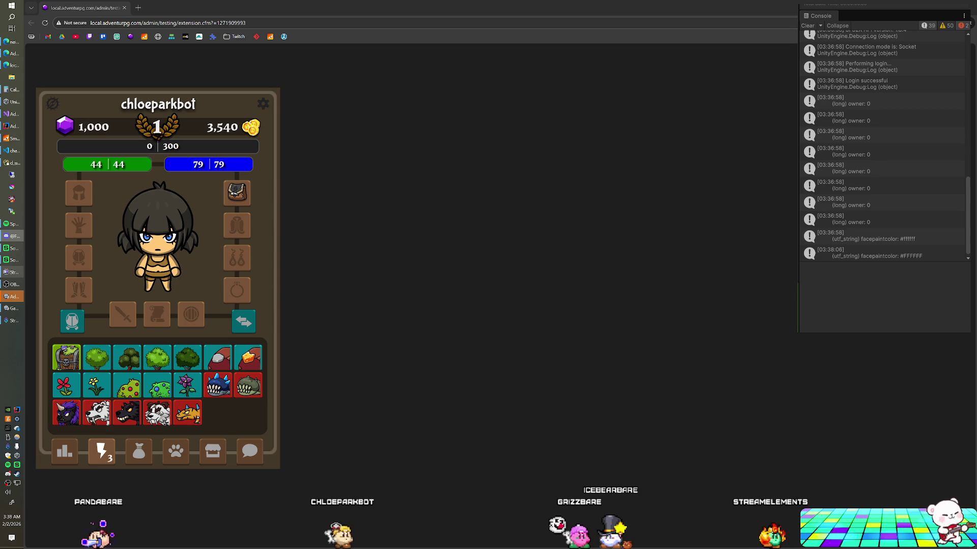
pyautogui.hotkey('alt', 'Tab')
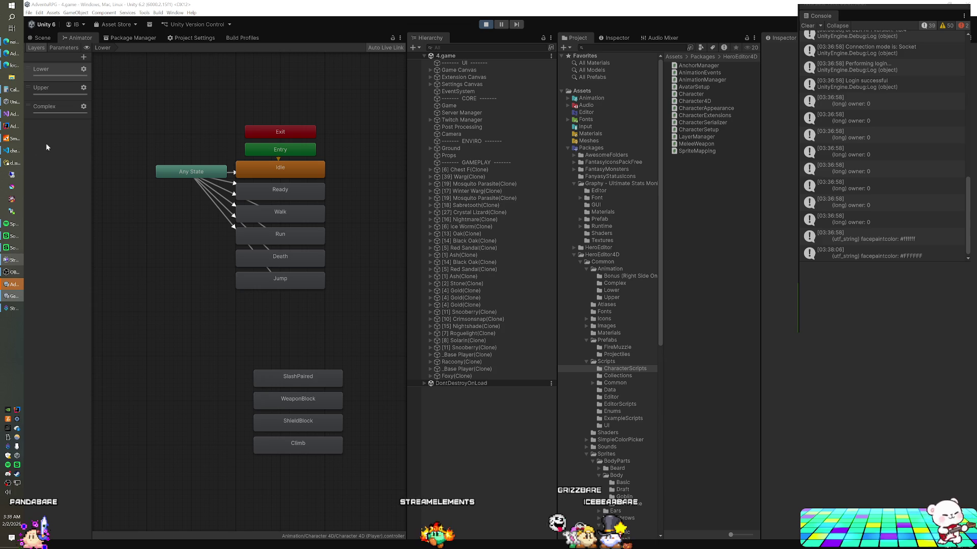
pyautogui.click(12, 65)
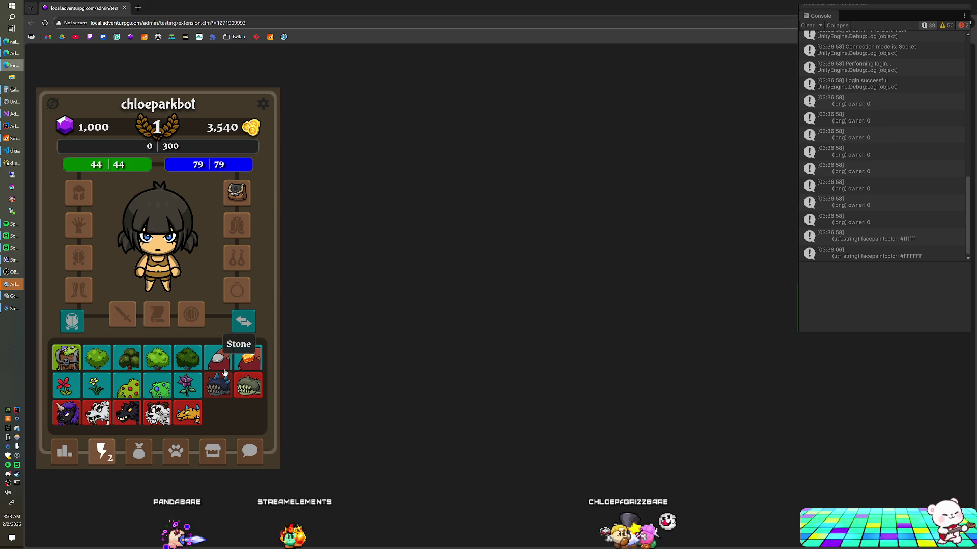
pyautogui.hotkey('alt', 'Tab')
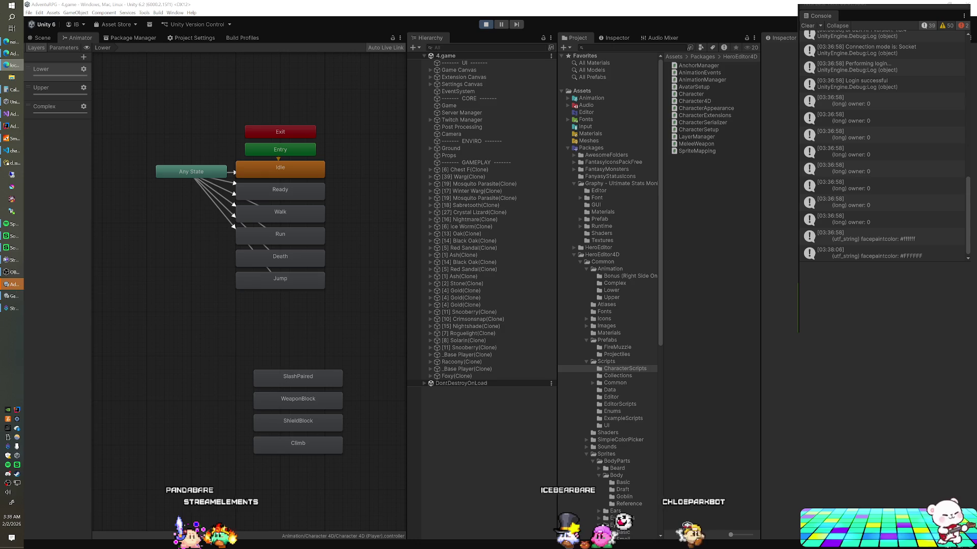
pyautogui.hotkey('alt', 'Tab')
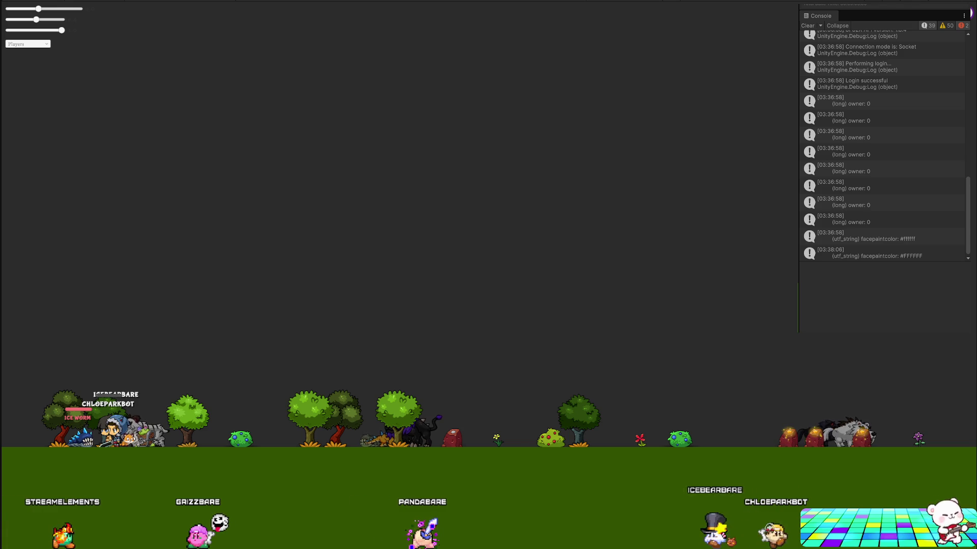
pyautogui.click(15, 129)
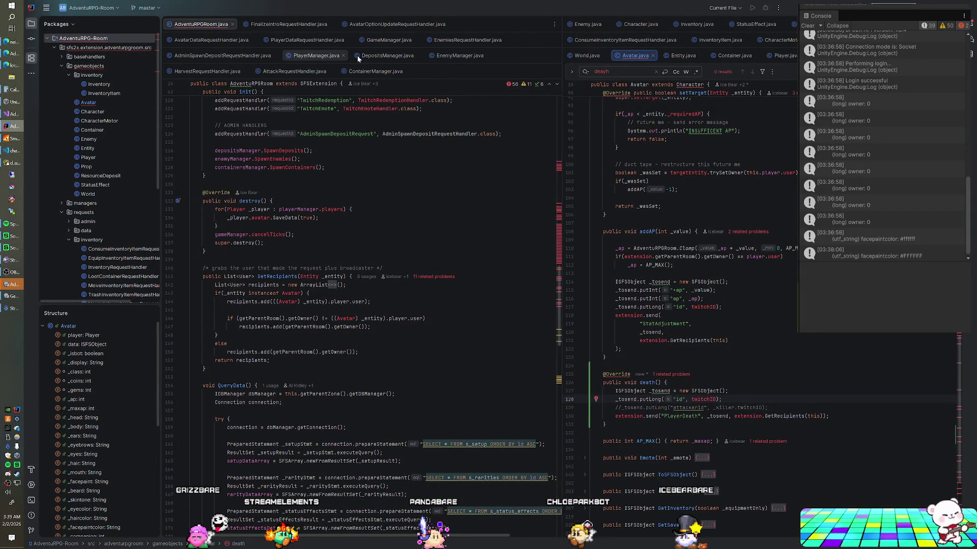
# - Open GameManager.java and find the ProcessTick player loop, undoing a false-start line
pyautogui.click(373, 40)
pyautogui.scroll(5, 361, 305)
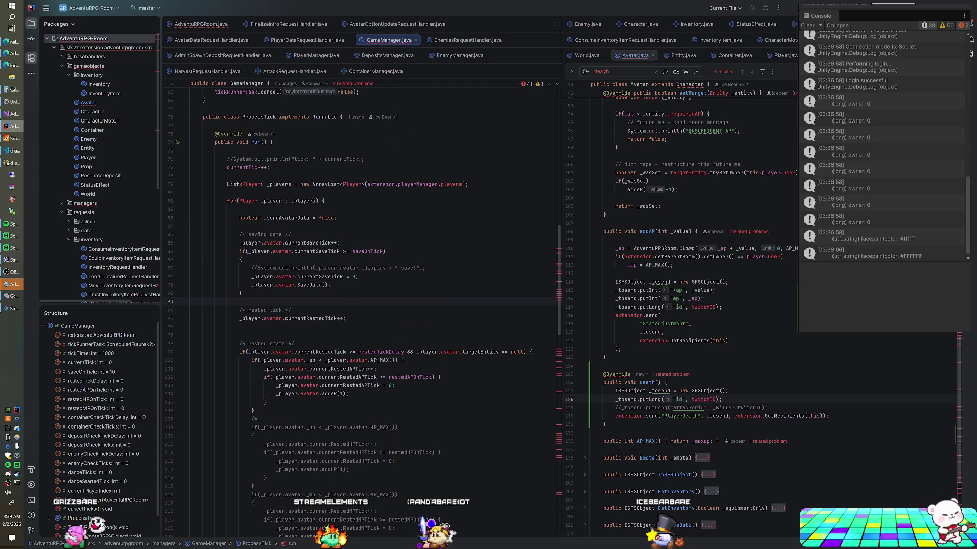
pyautogui.scroll(-7, 361, 305)
pyautogui.scroll(-6, 361, 305)
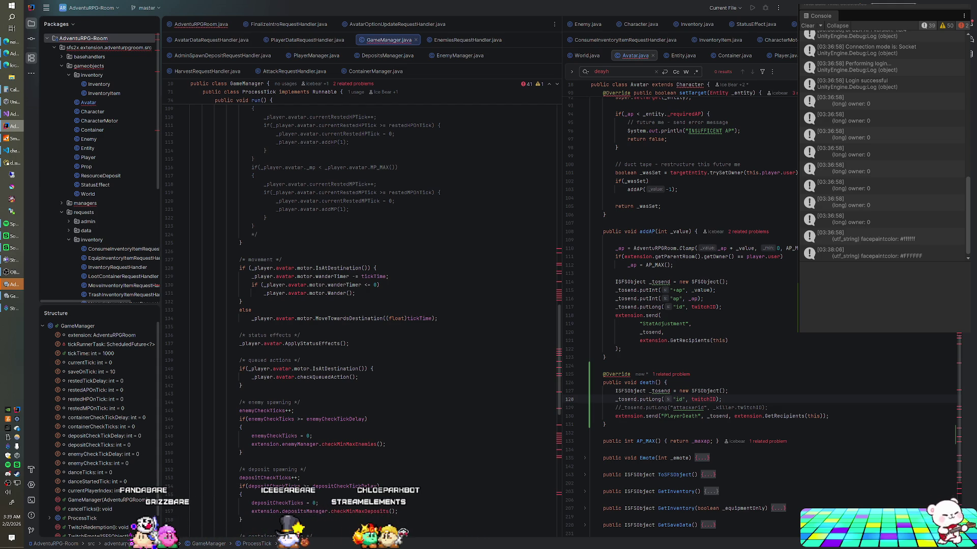
pyautogui.scroll(-1, 313, 320)
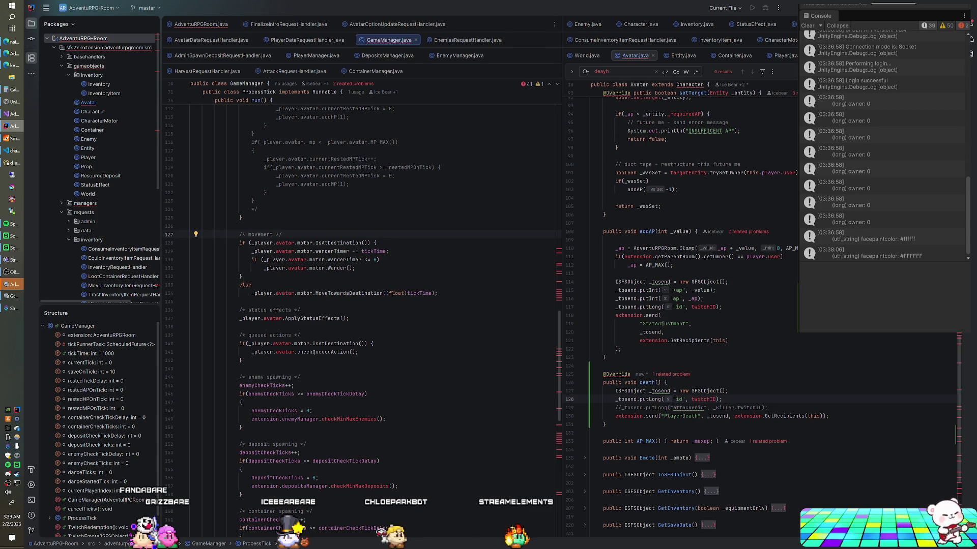
pyautogui.press('Return')
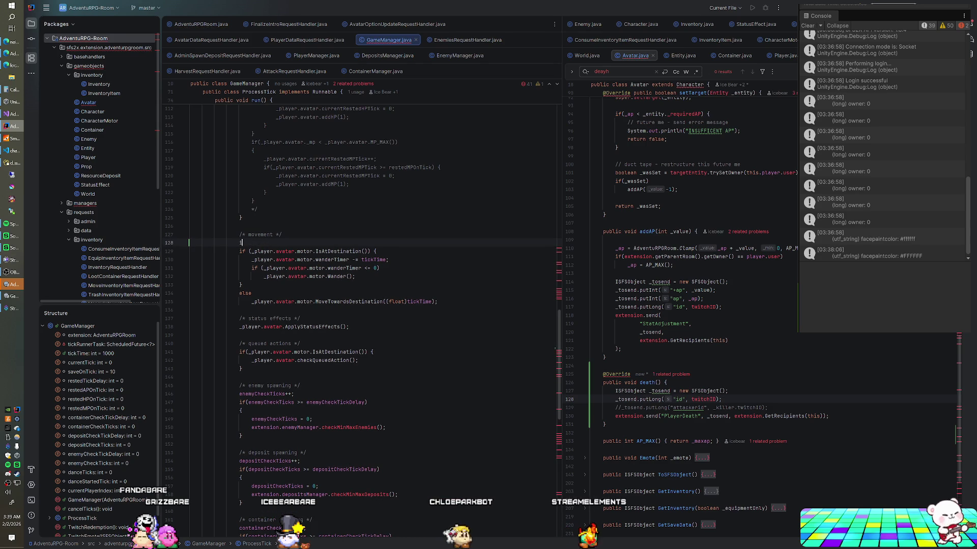
pyautogui.write('if(_')
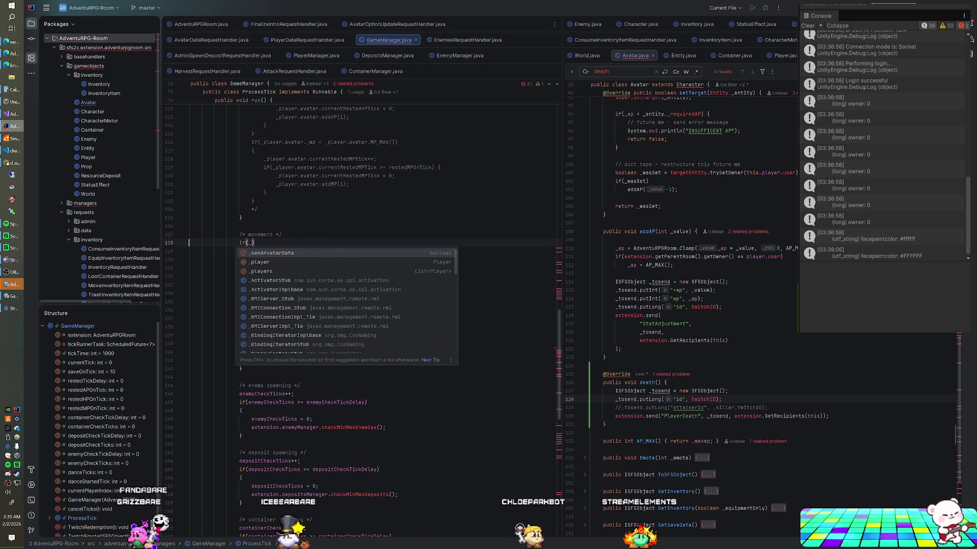
pyautogui.hotkey('ctrl', 'z')
pyautogui.hotkey('ctrl', 'z')
# - Insert 'if(_player.IsDead()) continue' right after the saving-data block in ProcessTick.run()
pyautogui.scroll(9, 356, 305)
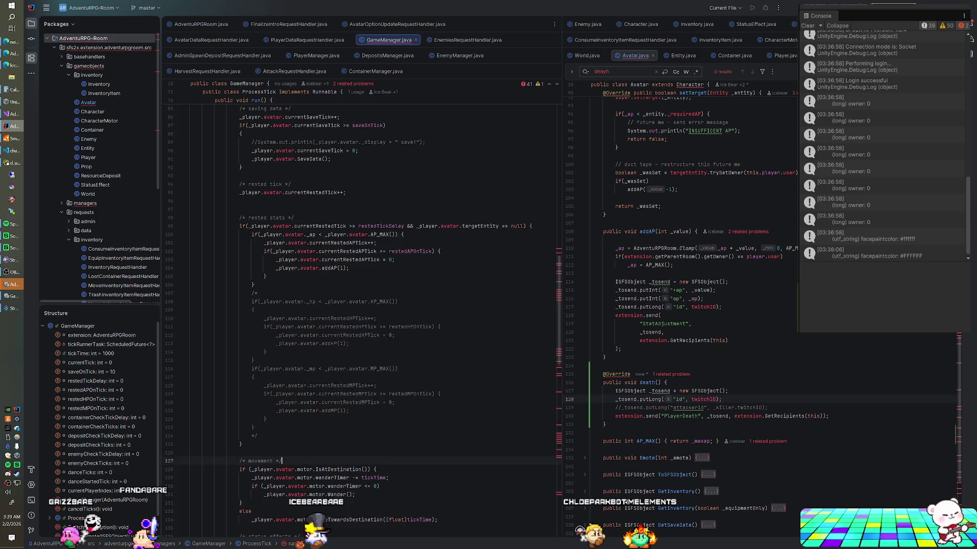
pyautogui.scroll(4, 357, 305)
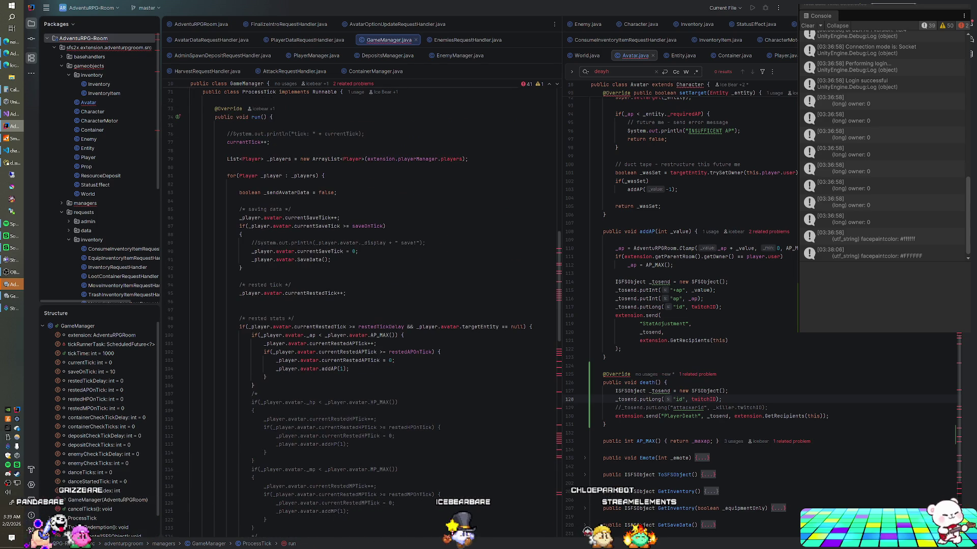
pyautogui.press('Return')
pyautogui.press('Return')
pyautogui.write('if(_player.IsDead()) ')
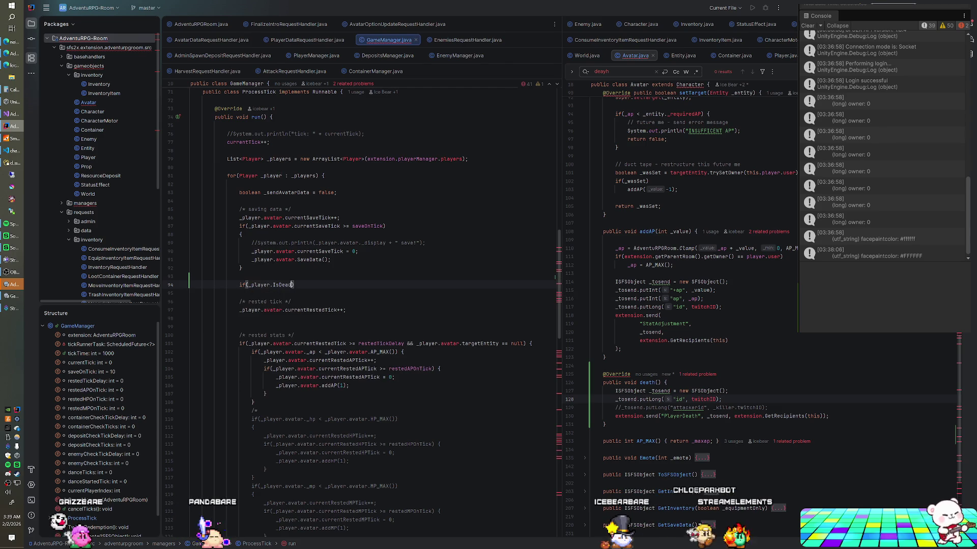
pyautogui.write('continue;')
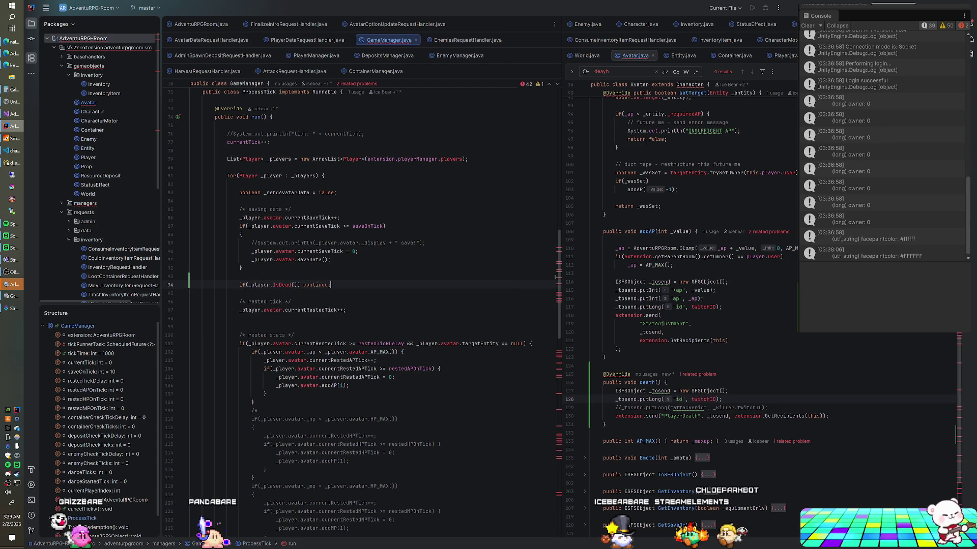
pyautogui.scroll(-7, 681, 306)
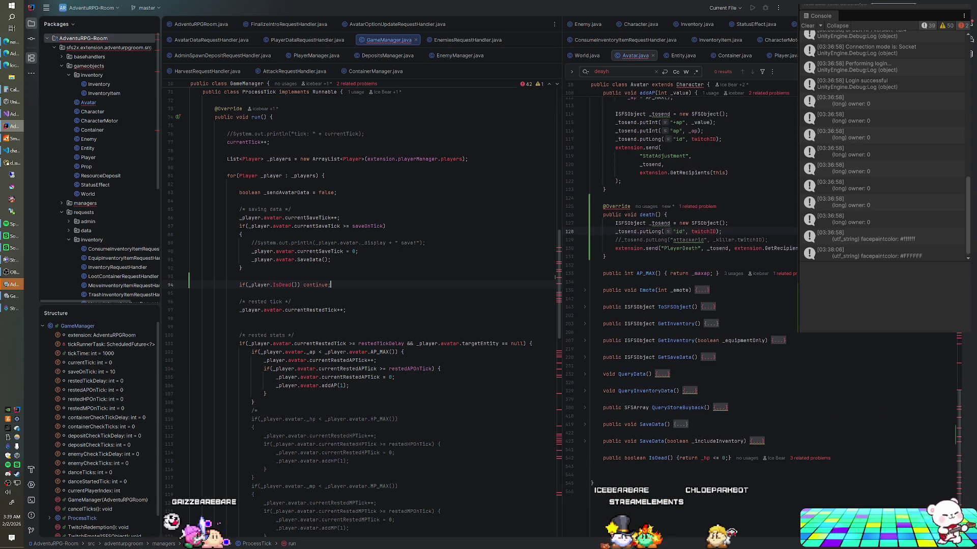
pyautogui.scroll(-15, 356, 306)
pyautogui.scroll(-3, 356, 305)
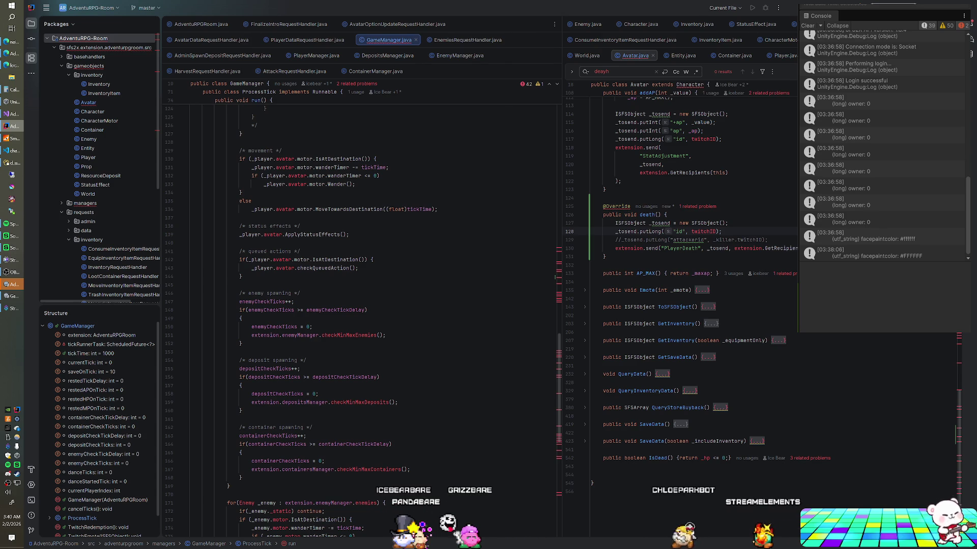
# - Move the enemy, deposit and container spawning blocks out of the player loop to after its end
pyautogui.scroll(14, 361, 306)
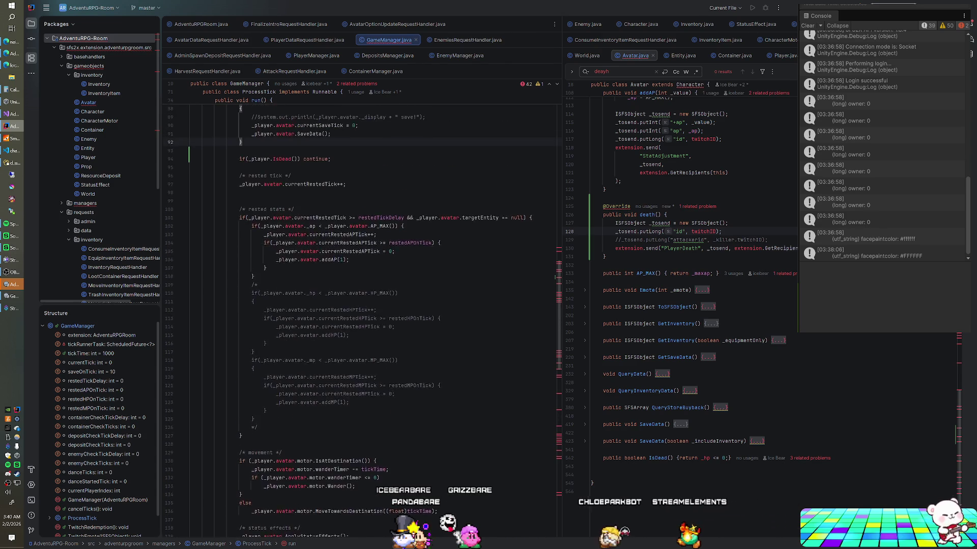
pyautogui.scroll(2, 361, 306)
pyautogui.scroll(-15, 361, 305)
pyautogui.scroll(-4, 362, 305)
pyautogui.moveTo(242, 402); pyautogui.dragTo(242, 201)
pyautogui.hotkey('ctrl', 'c')
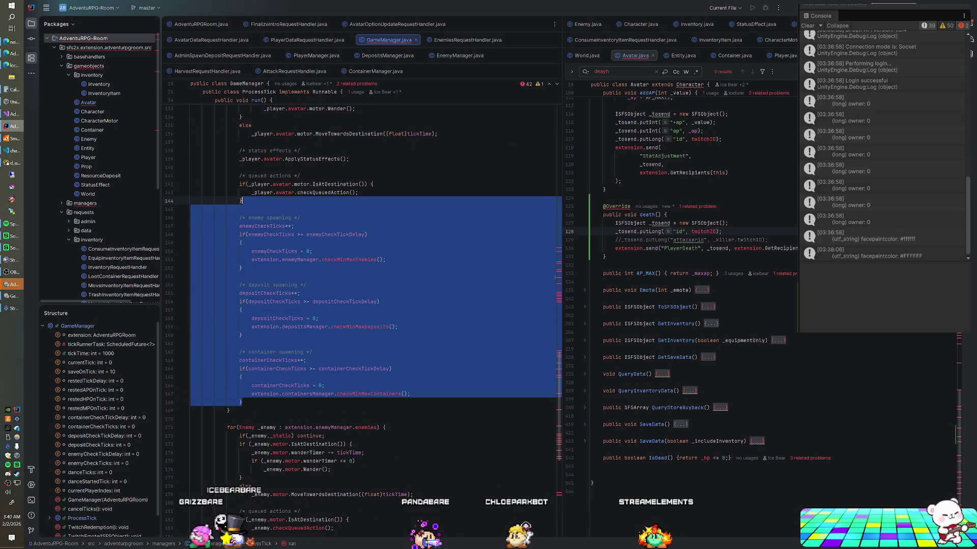
pyautogui.press('Delete')
pyautogui.click(229, 209)
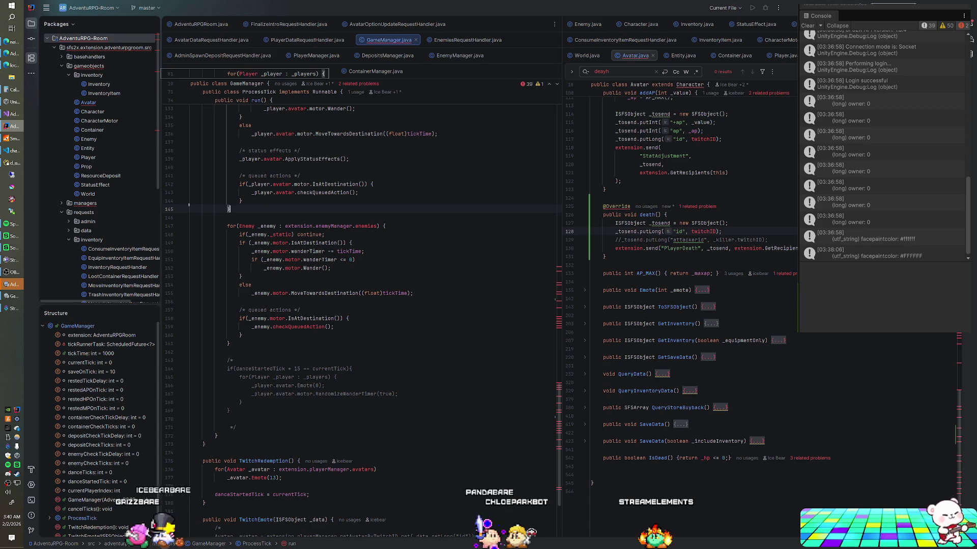
pyautogui.hotkey('ctrl', 'v')
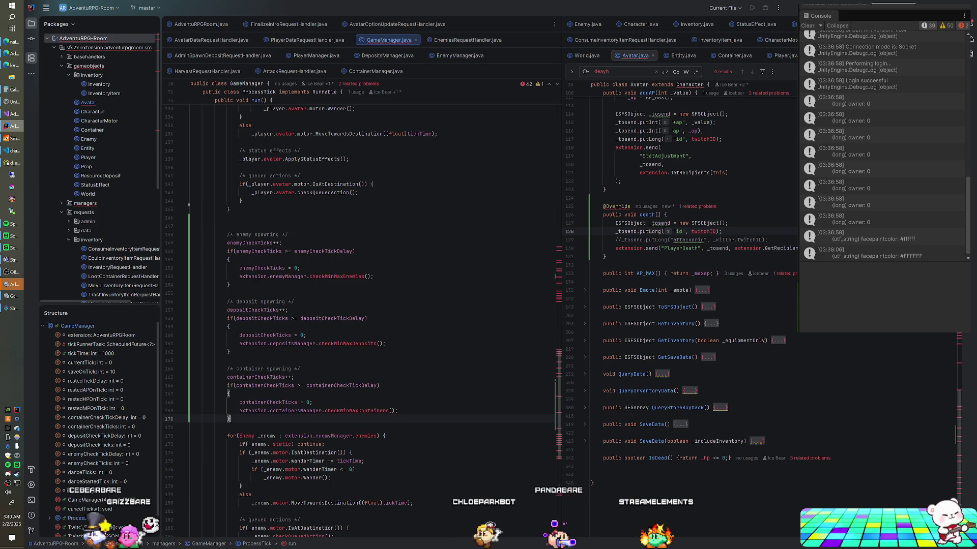
pyautogui.scroll(-2, 362, 305)
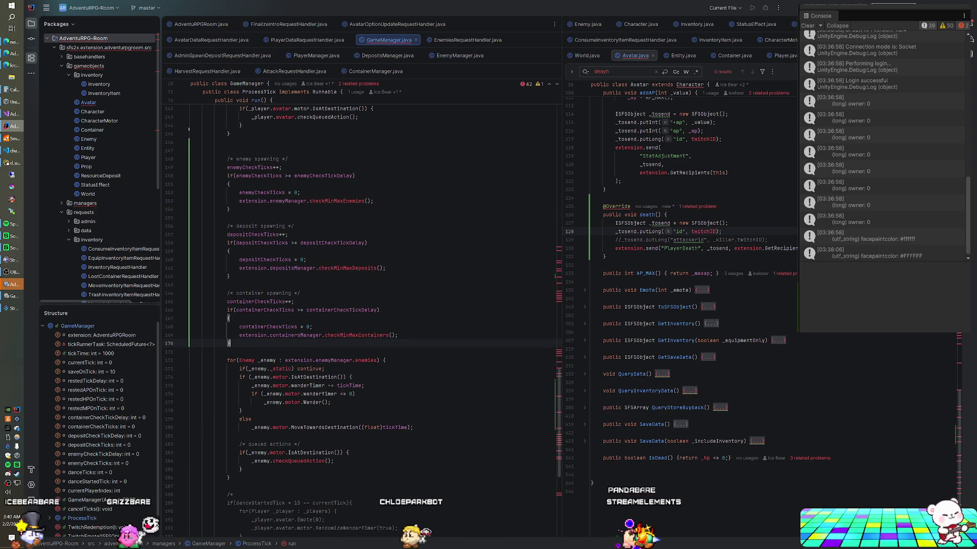
pyautogui.scroll(-2, 361, 321)
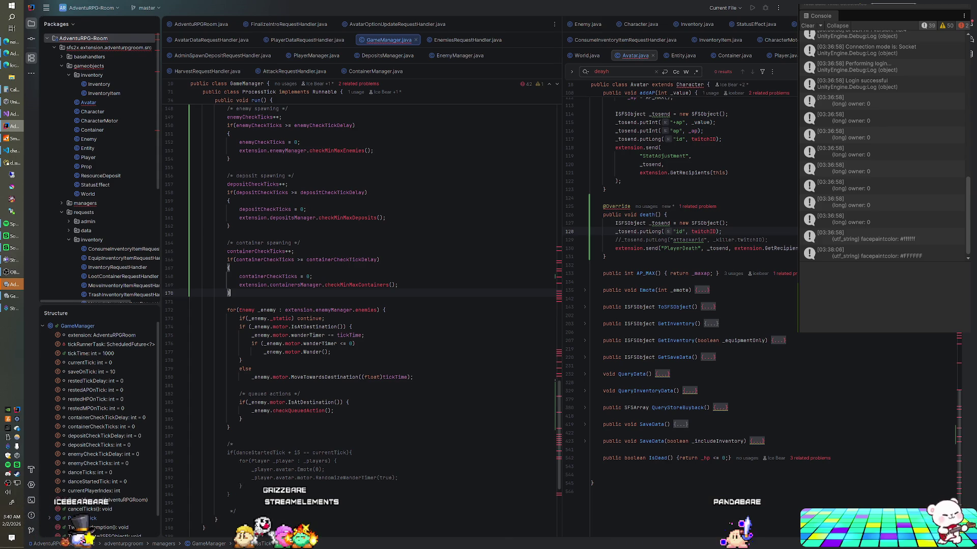
# - Delete the empty line 147 in the tick loop and scroll back up to the player loop
pyautogui.scroll(3, 361, 305)
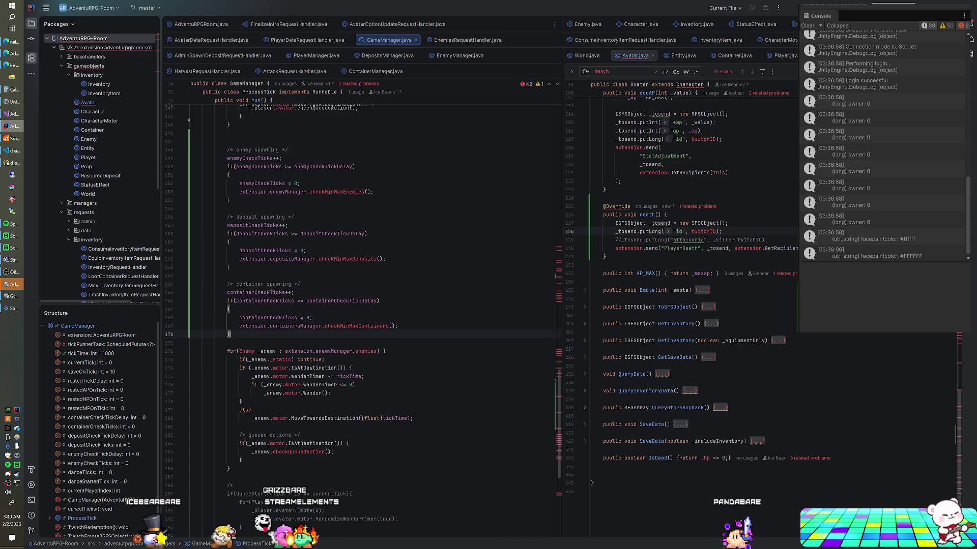
pyautogui.scroll(-1, 361, 326)
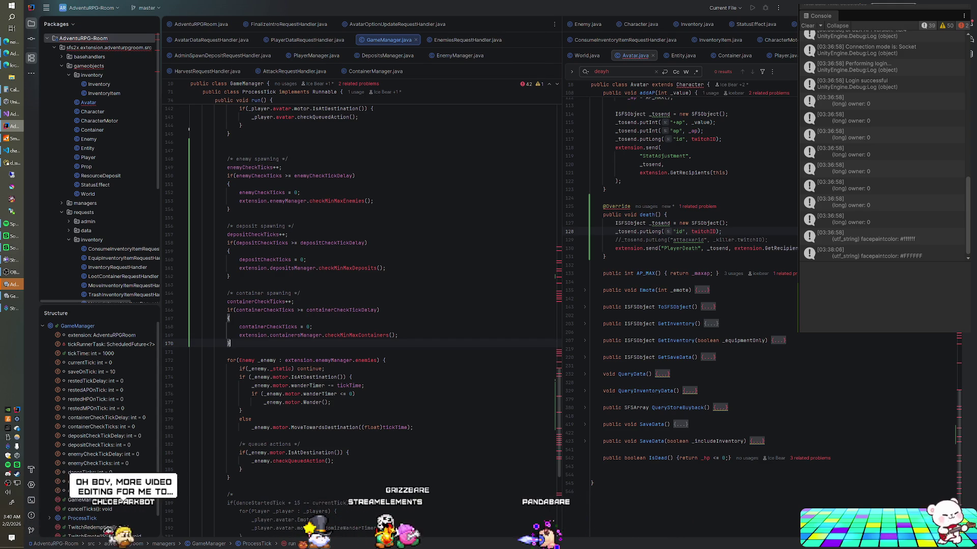
pyautogui.scroll(2, 356, 305)
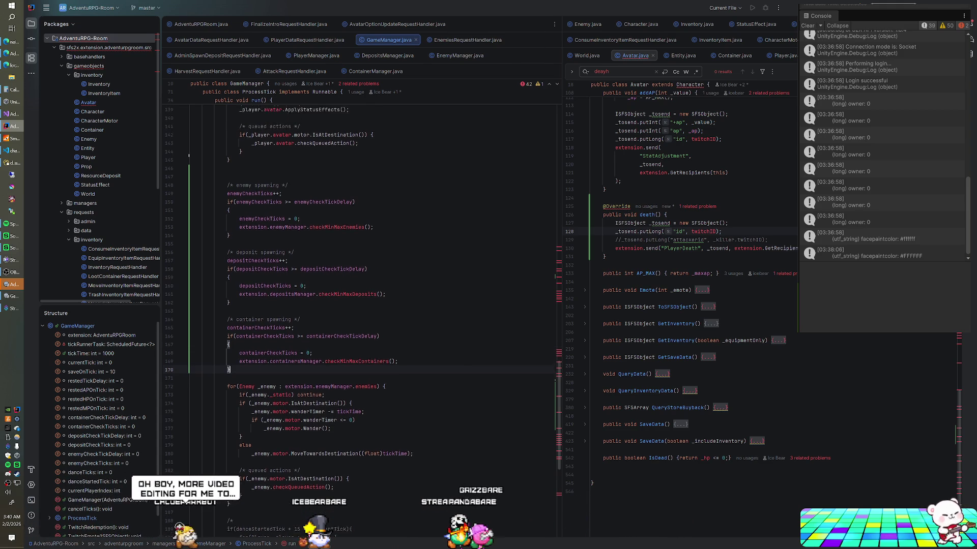
pyautogui.click(192, 201)
pyautogui.press('BackSpace')
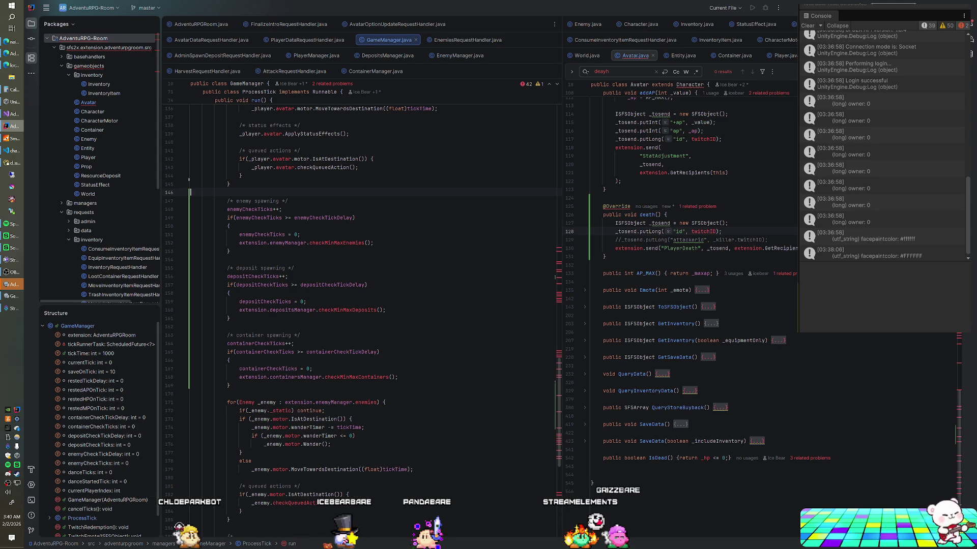
pyautogui.scroll(-4, 356, 305)
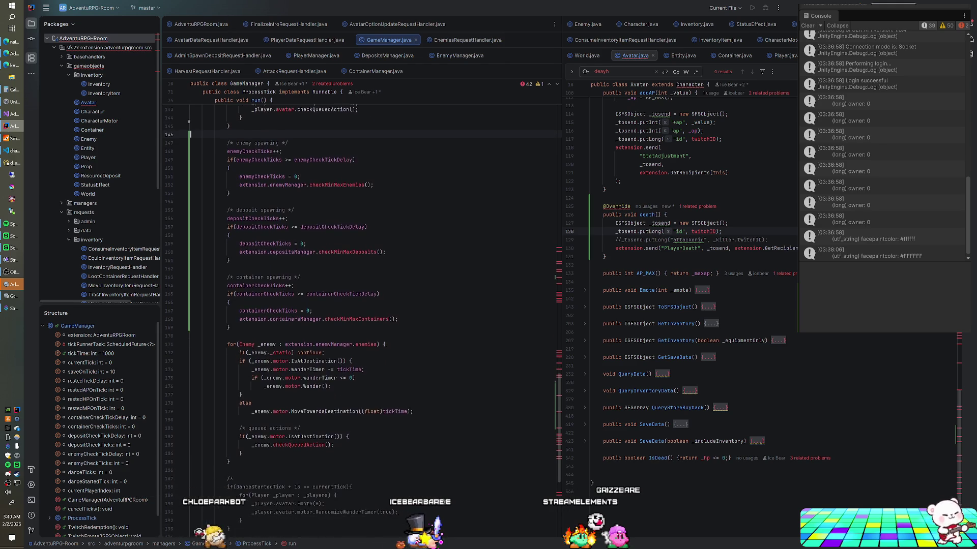
pyautogui.scroll(5, 335, 326)
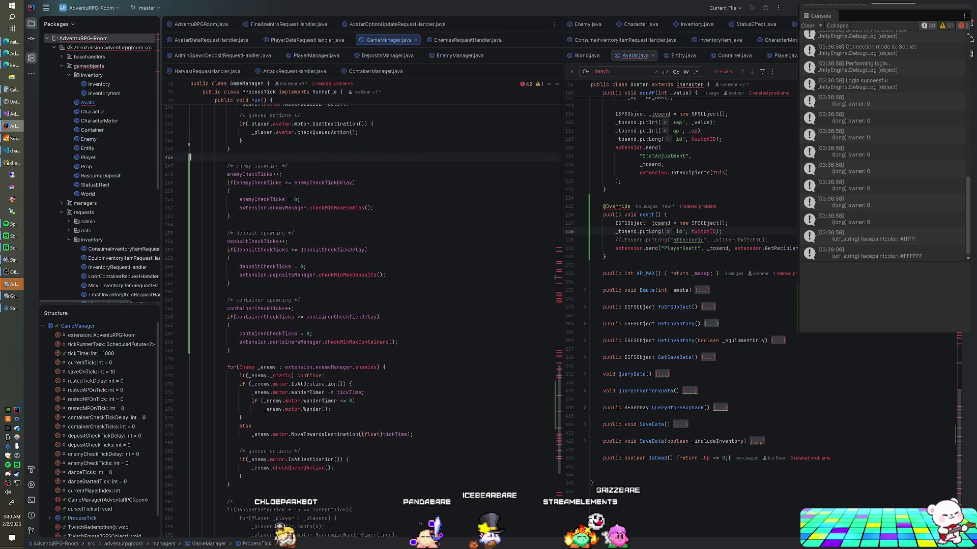
pyautogui.scroll(7, 356, 306)
pyautogui.scroll(14, 356, 305)
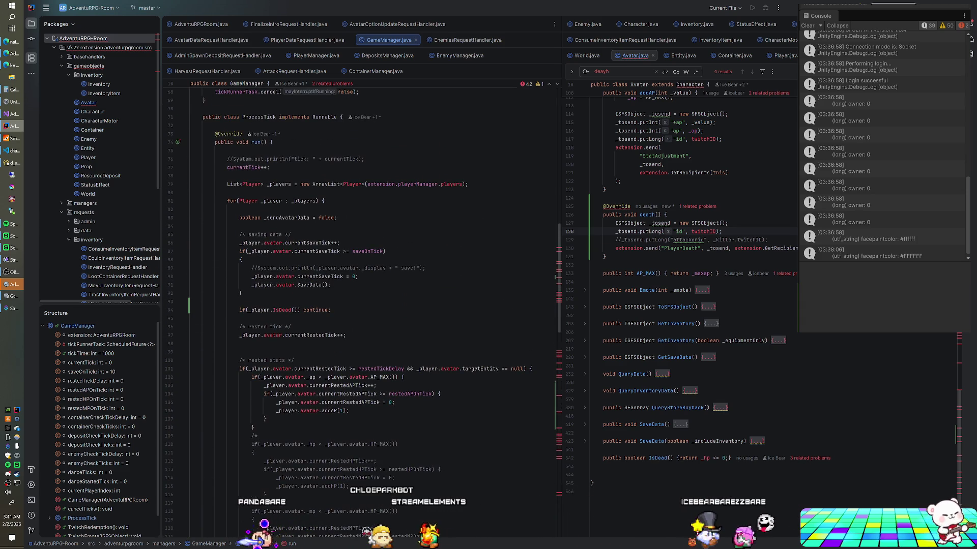
# - Shut down the running SmartFoxServer game server from Unity
pyautogui.scroll(-2, 356, 306)
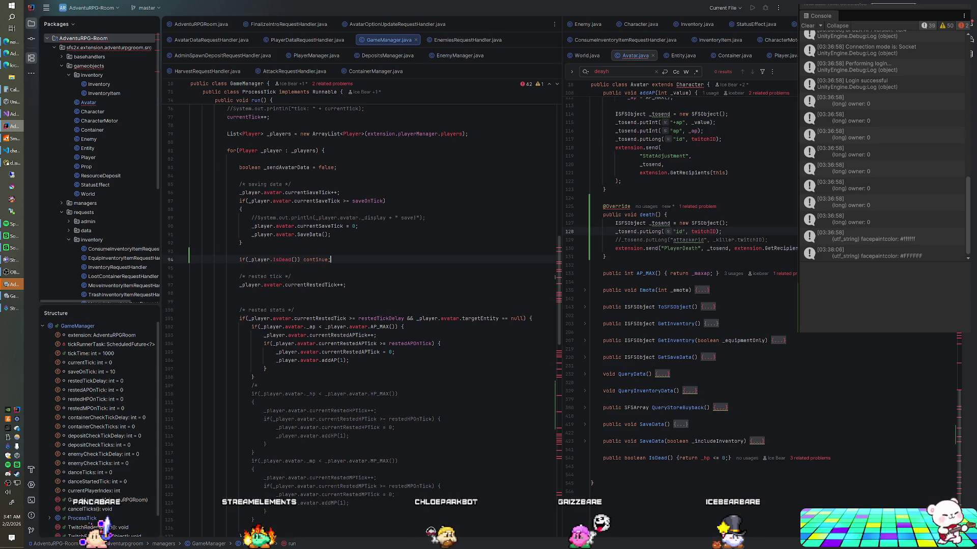
pyautogui.hotkey('alt', 'Tab')
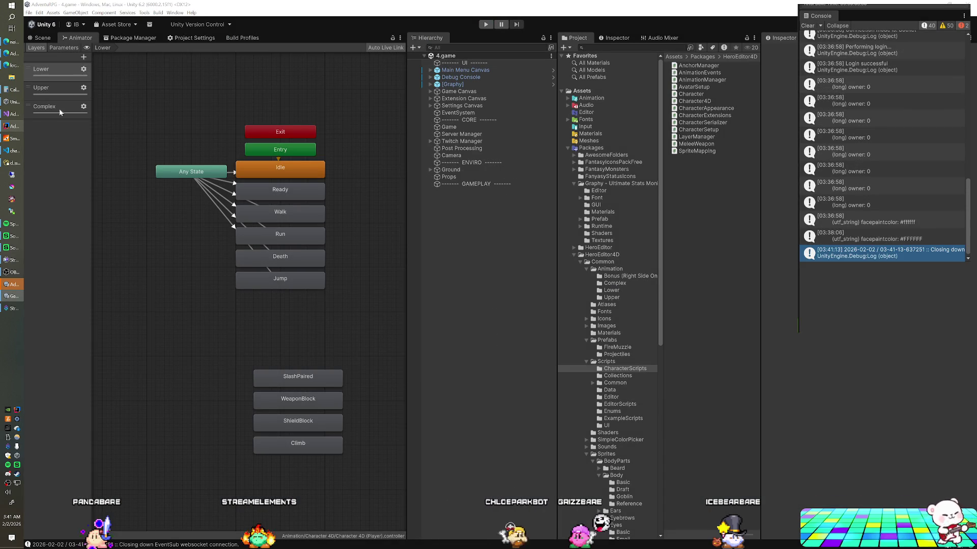
pyautogui.click(10, 136)
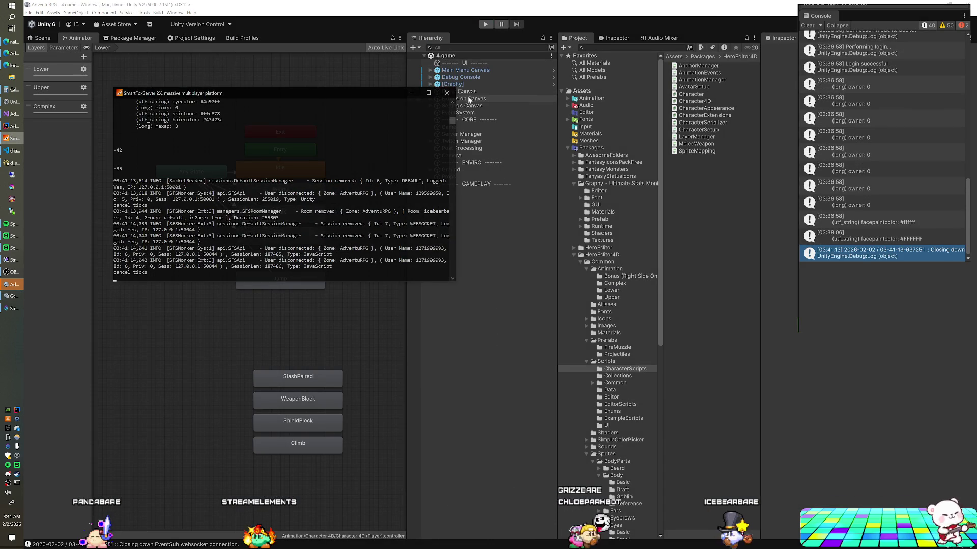
pyautogui.click(14, 129)
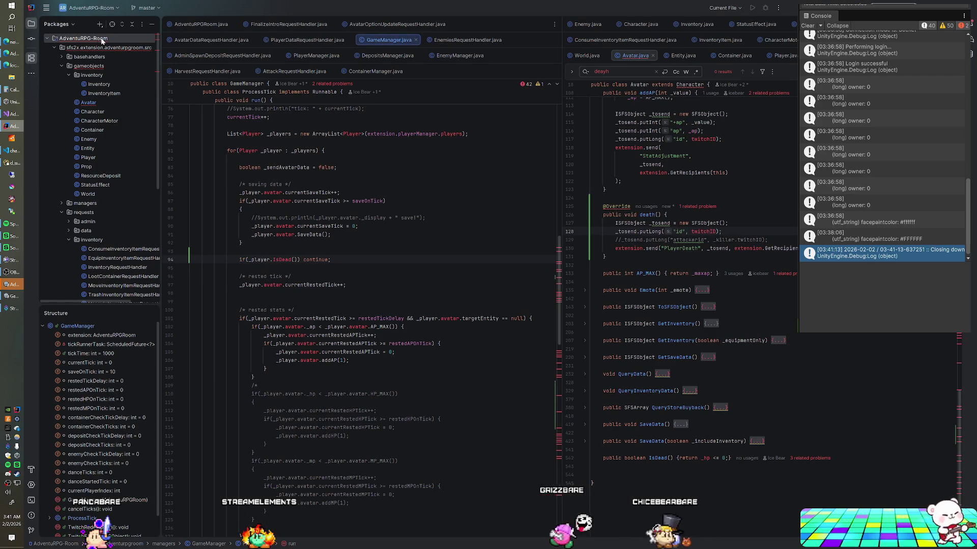
# - Change the dead-player check to _player.avatar.IsDead() and rebuild the AdventuRPG-Room module
pyautogui.rightClick(97, 35)
pyautogui.press('Escape')
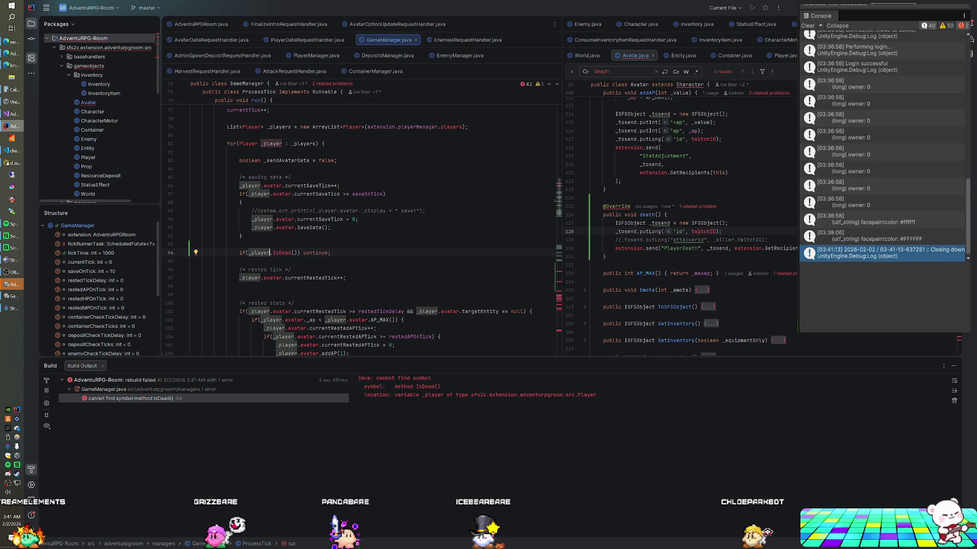
pyautogui.write('.avatar')
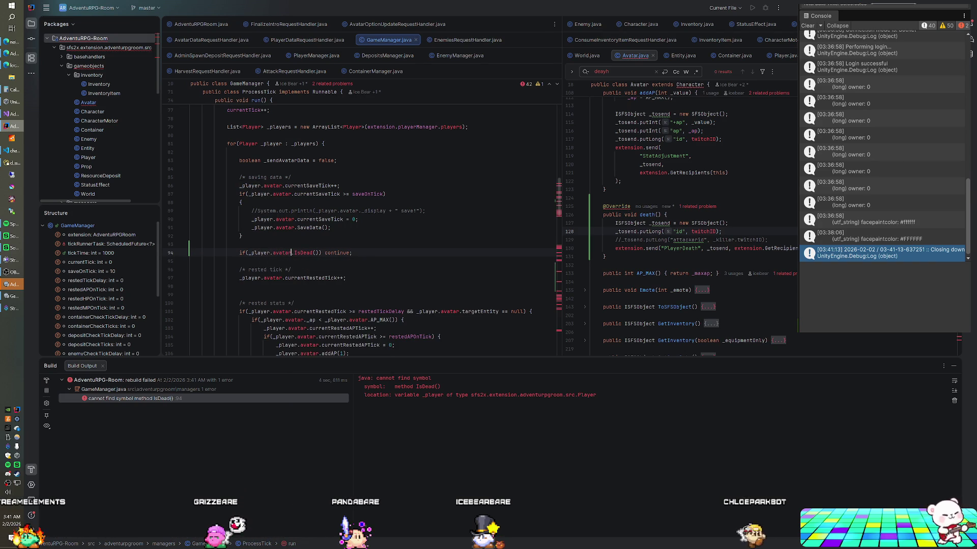
pyautogui.rightClick(93, 38)
pyautogui.click(133, 232)
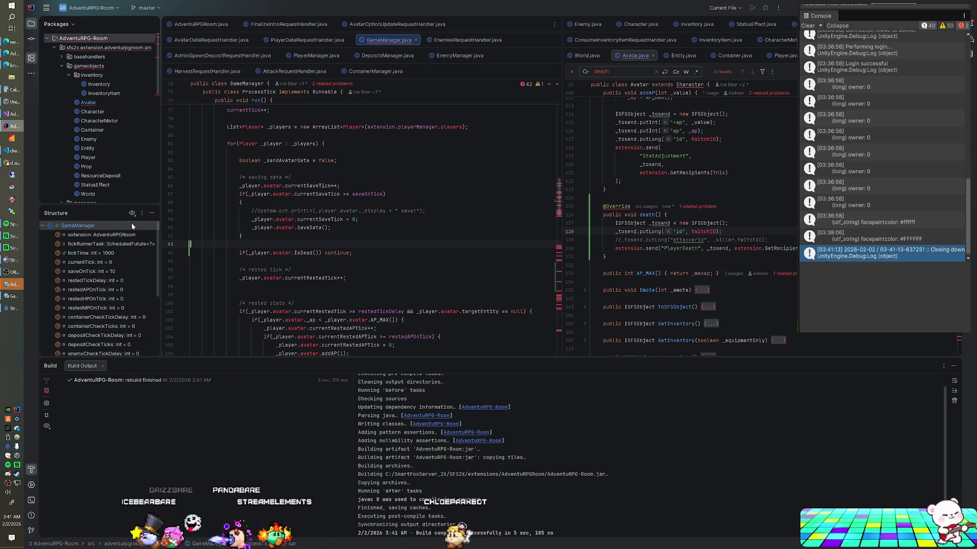
# - Relaunch SmartFoxServer, run the game in Unity, and bring up the AdventuRPG extension page
pyautogui.click(4, 142)
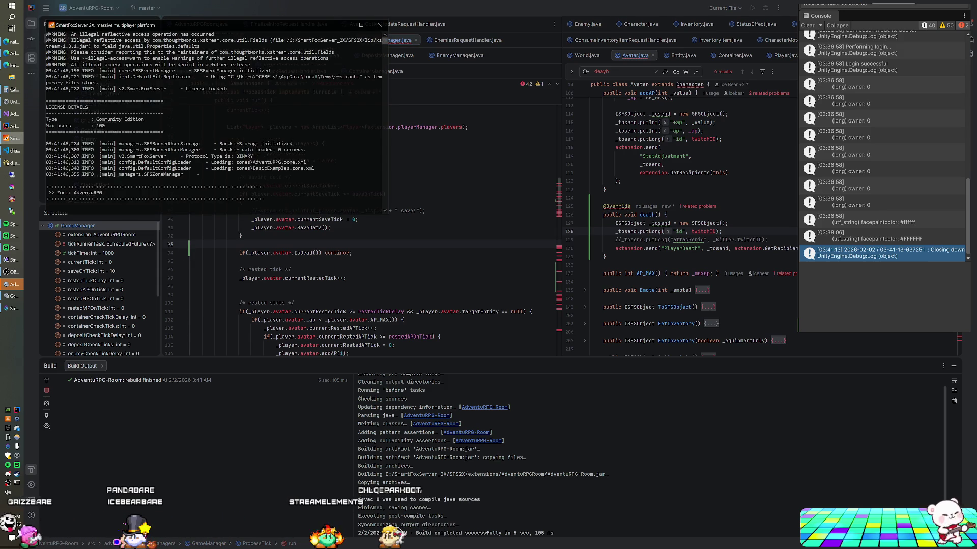
pyautogui.hotkey('alt', 'Tab')
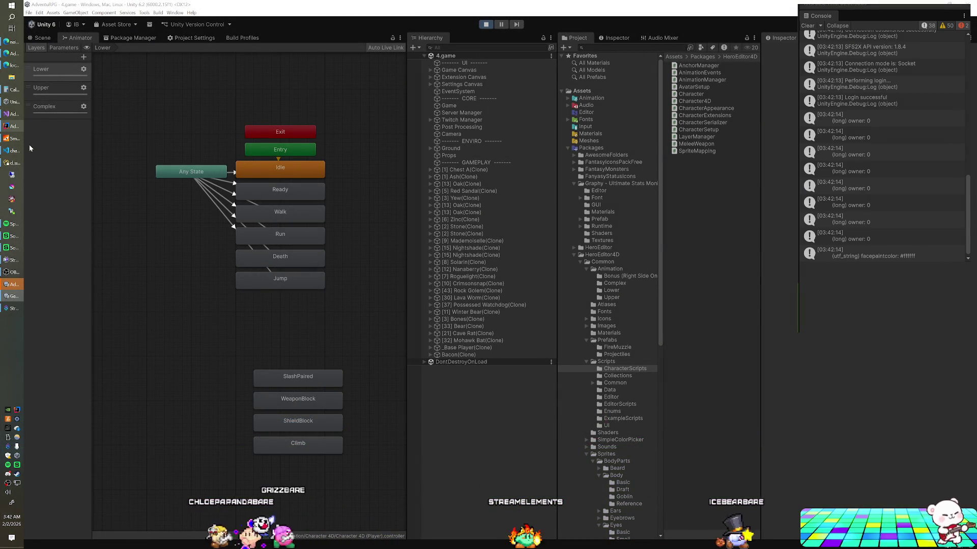
pyautogui.click(9, 66)
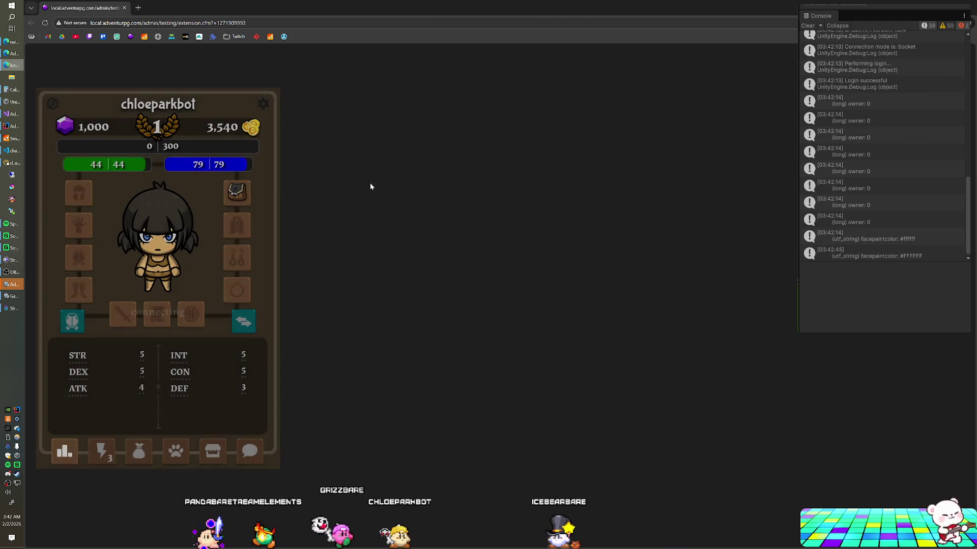
# - Show the character's grid of tree, plant and monster targets, then go back to Unity
pyautogui.click(114, 443)
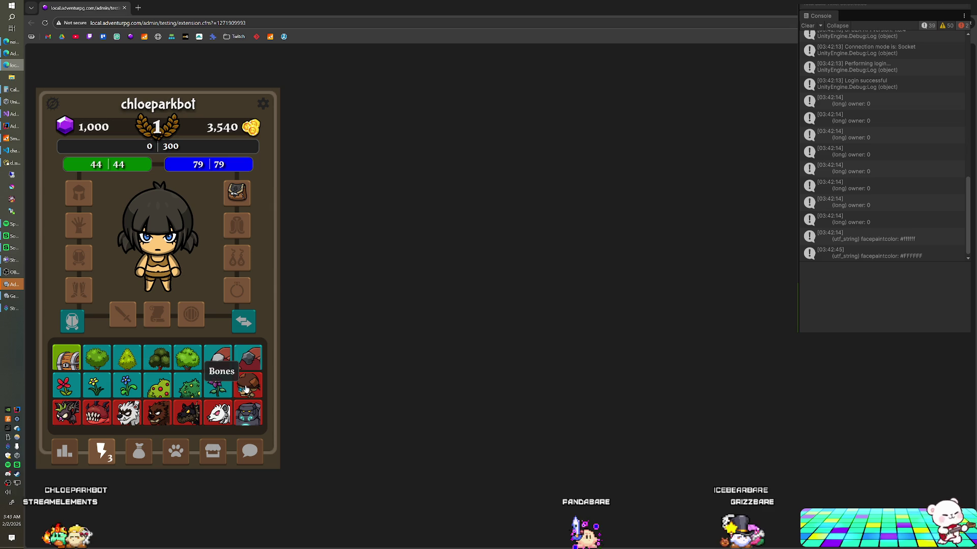
pyautogui.hotkey('alt', 'Tab')
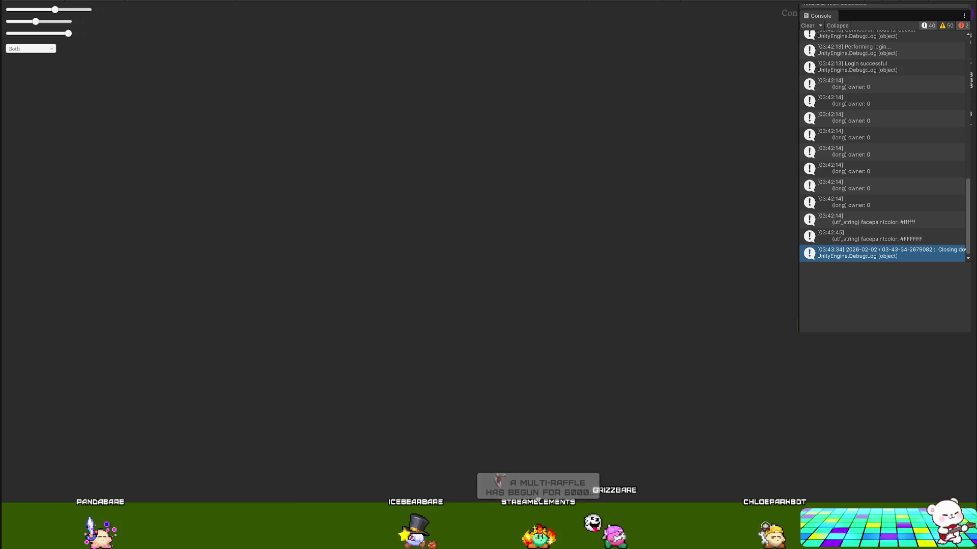
# - Open CharacterMotor beside GameManager and scroll through its movement code, returning to Wander()
pyautogui.hotkey('alt', 'Tab')
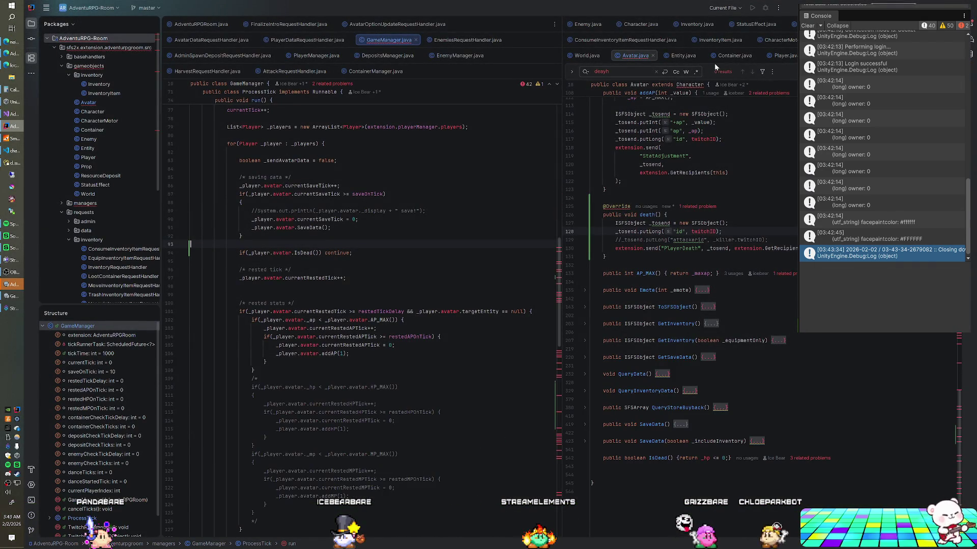
pyautogui.click(778, 40)
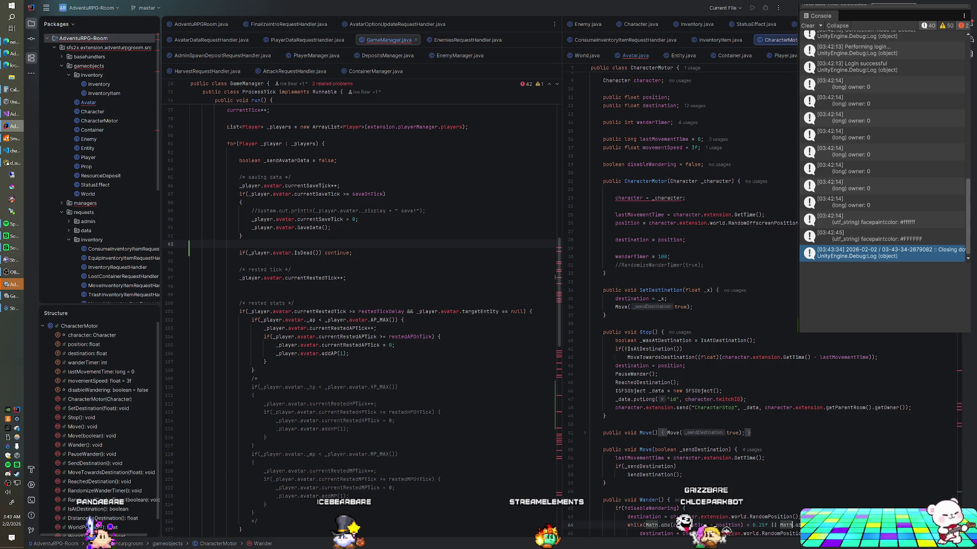
pyautogui.scroll(-5, 682, 305)
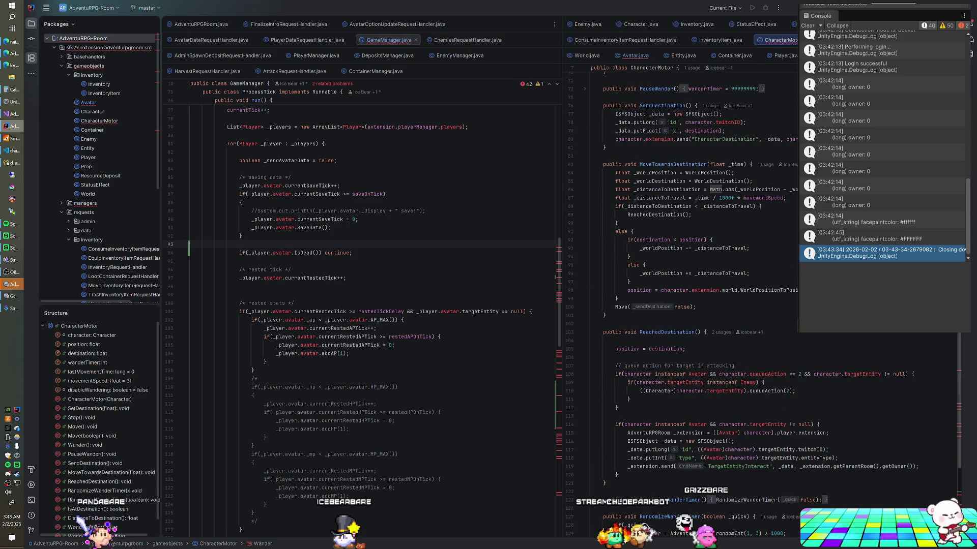
pyautogui.scroll(-3, 681, 305)
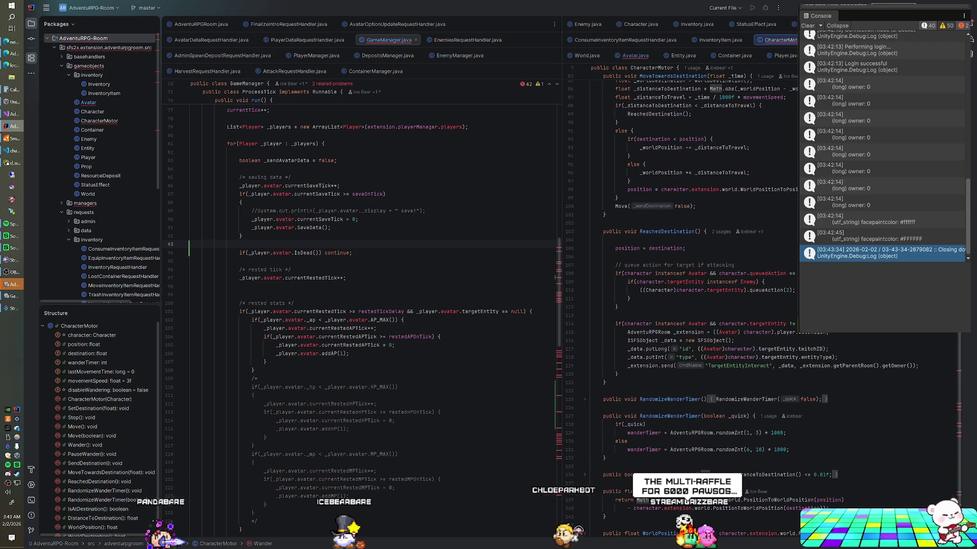
pyautogui.scroll(-1, 681, 305)
pyautogui.scroll(-3, 682, 305)
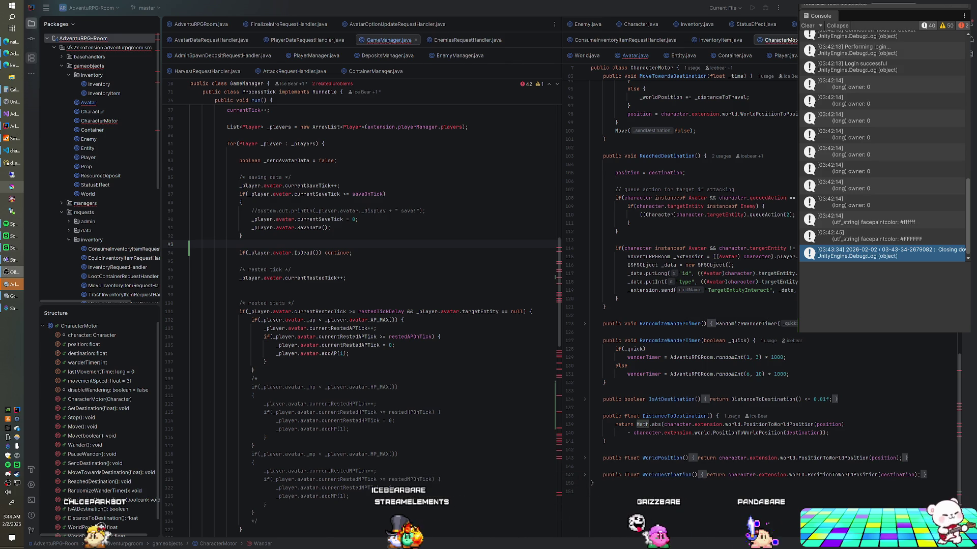
pyautogui.hotkey('alt', 'Tab')
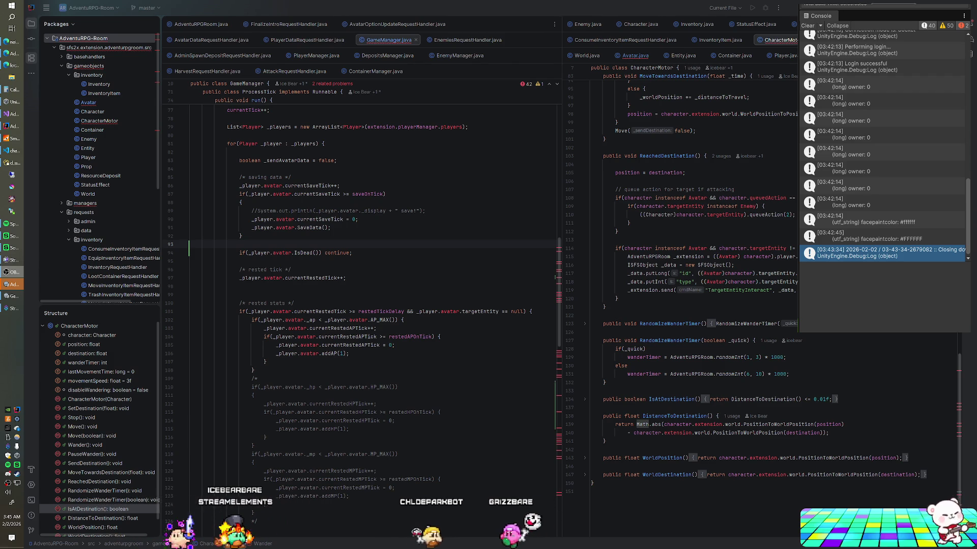
pyautogui.scroll(3, 682, 280)
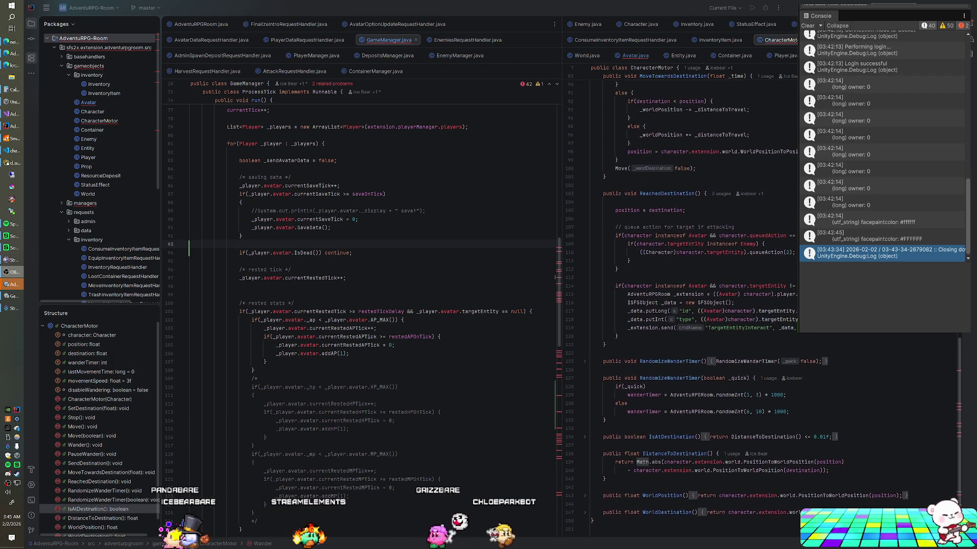
pyautogui.scroll(8, 682, 280)
pyautogui.scroll(4, 682, 280)
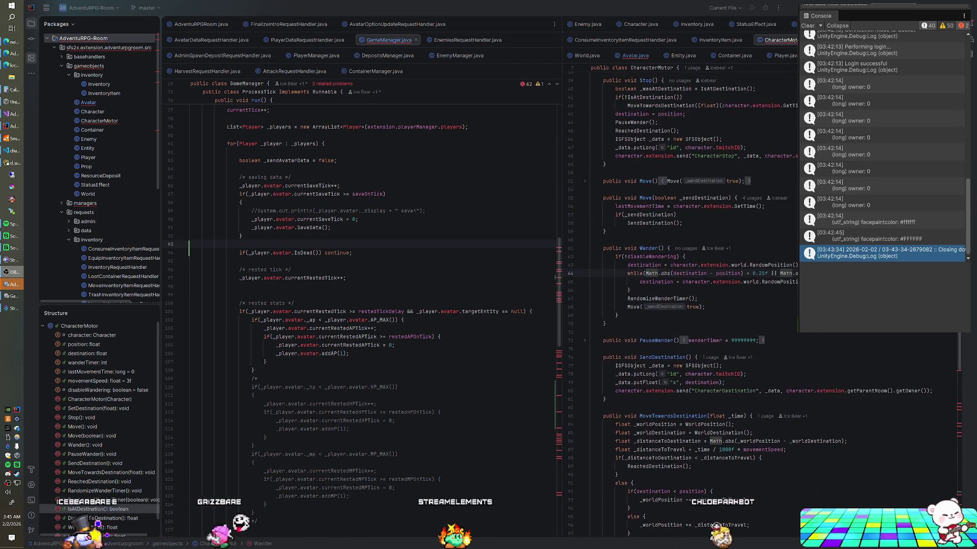
# - Insert a blank line after the destination loop in CharacterMotor's Wander method
pyautogui.scroll(3, 681, 280)
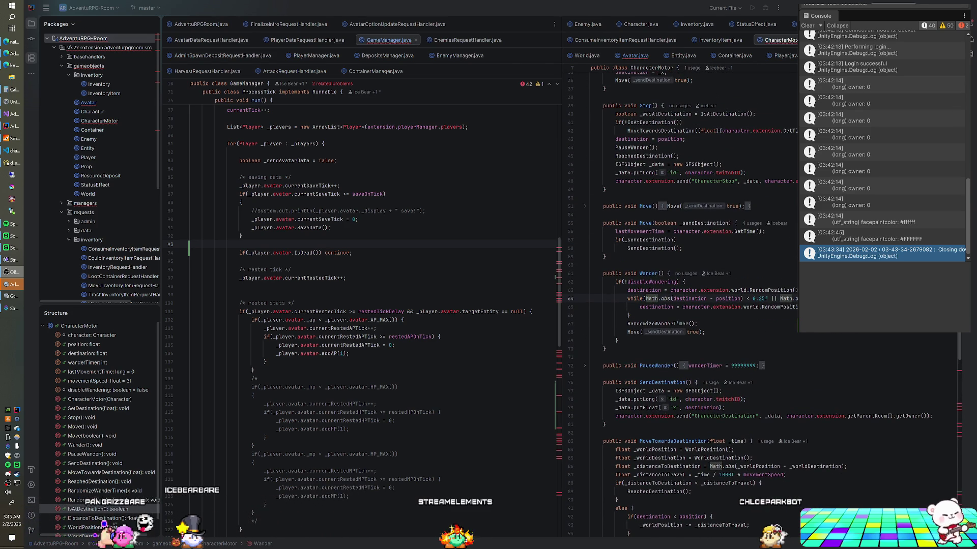
pyautogui.click(662, 290)
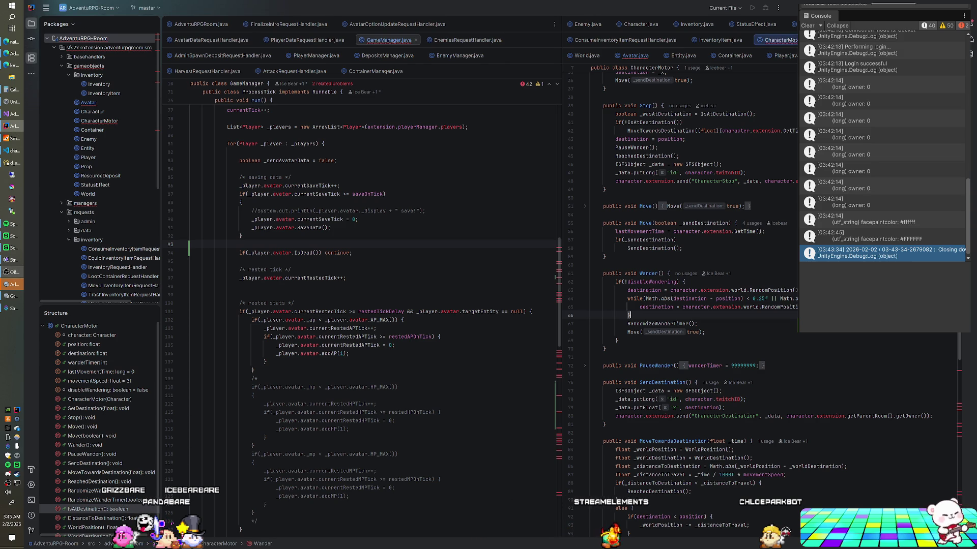
pyautogui.press('Return')
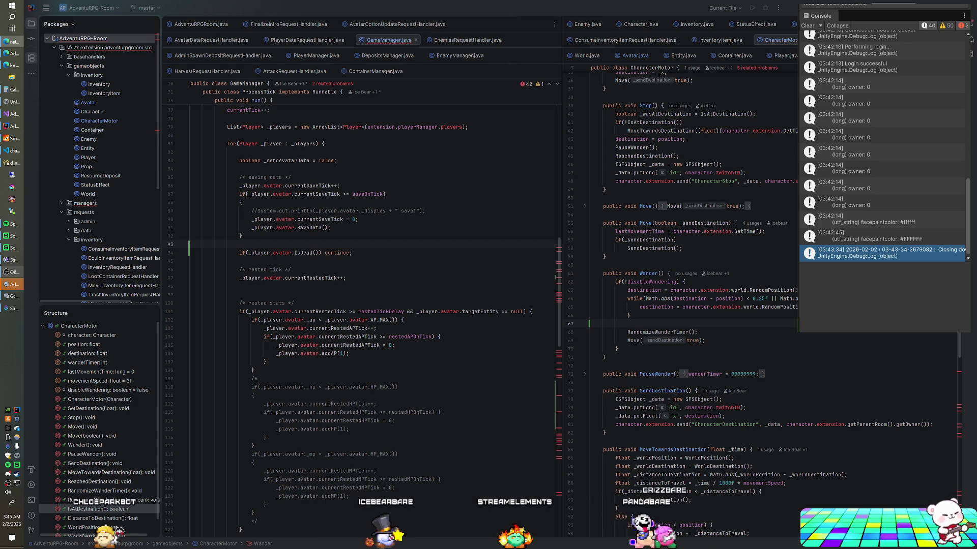
pyautogui.hotkey('alt', 'Tab')
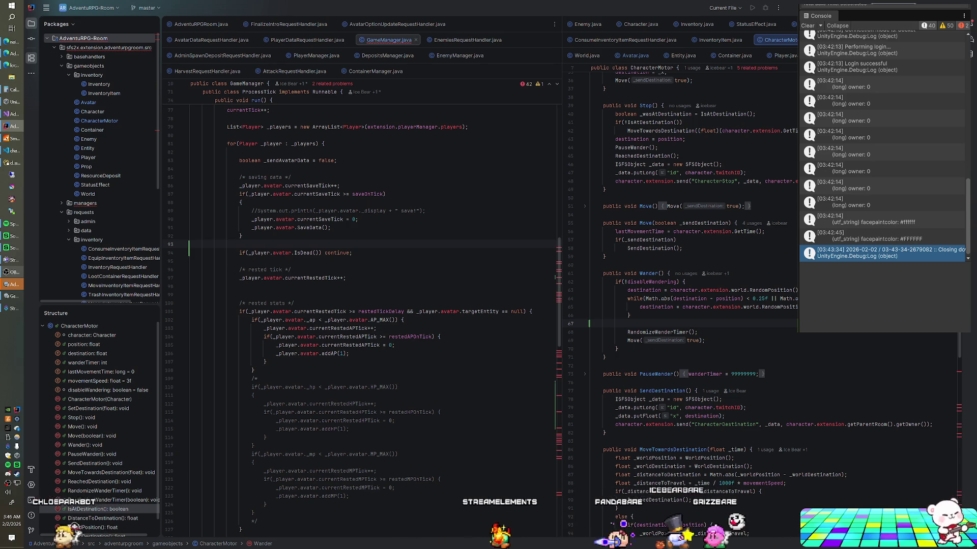
# - Add an 'if(position > 1f && destination < 0f)' check in Wander, starting its body with 'destination *= -1f;'
pyautogui.write('if(')
pyautogui.write('position')
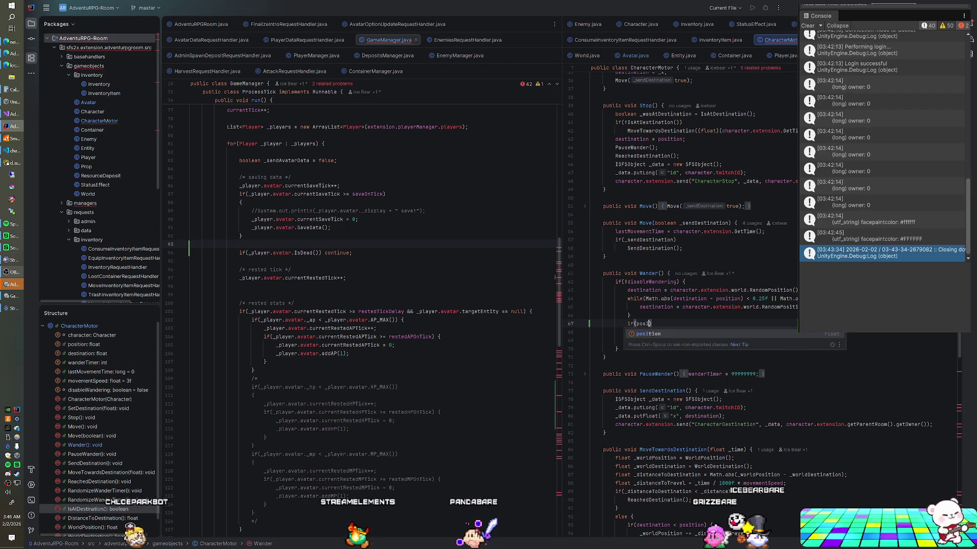
pyautogui.write(' > 1')
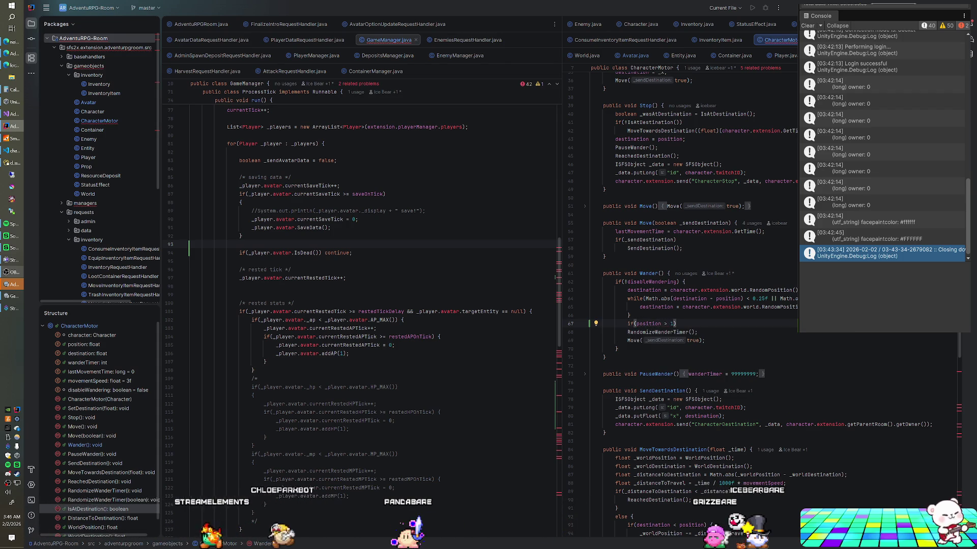
pyautogui.write('f')
pyautogui.press('Return')
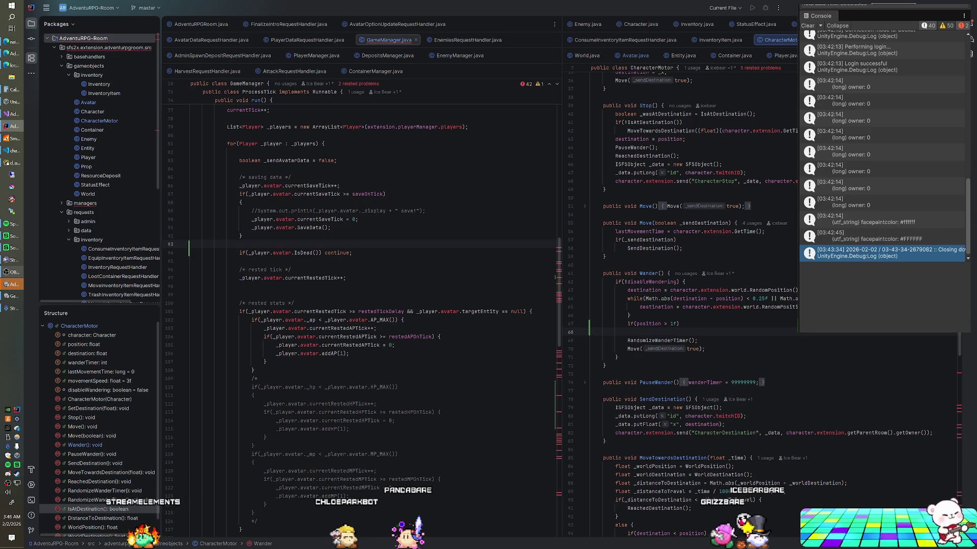
pyautogui.press('BackSpace')
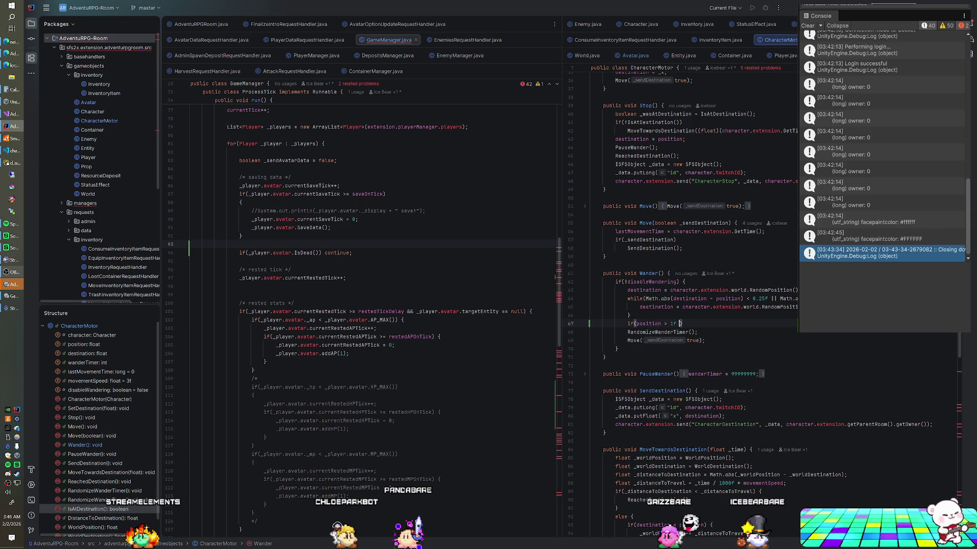
pyautogui.write('&& _destinatoin')
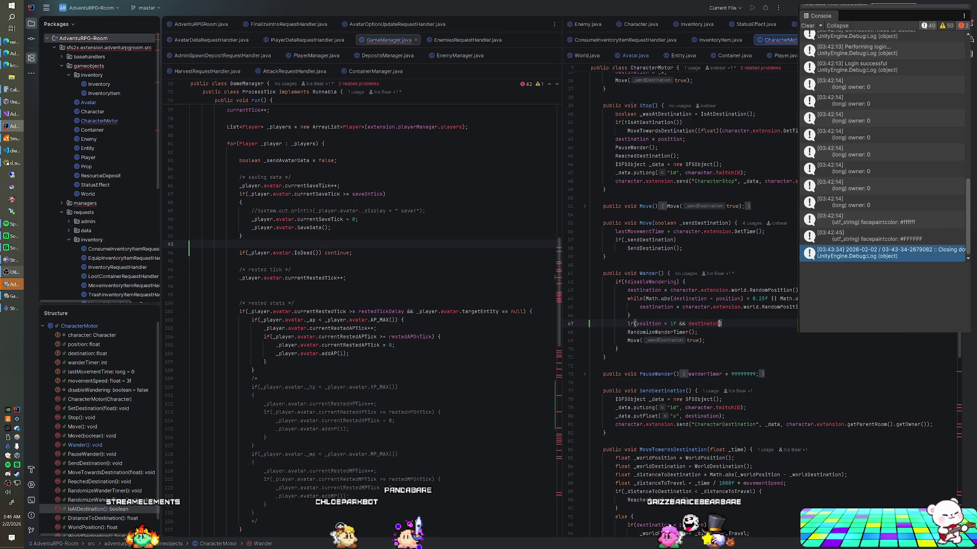
pyautogui.write('ion <')
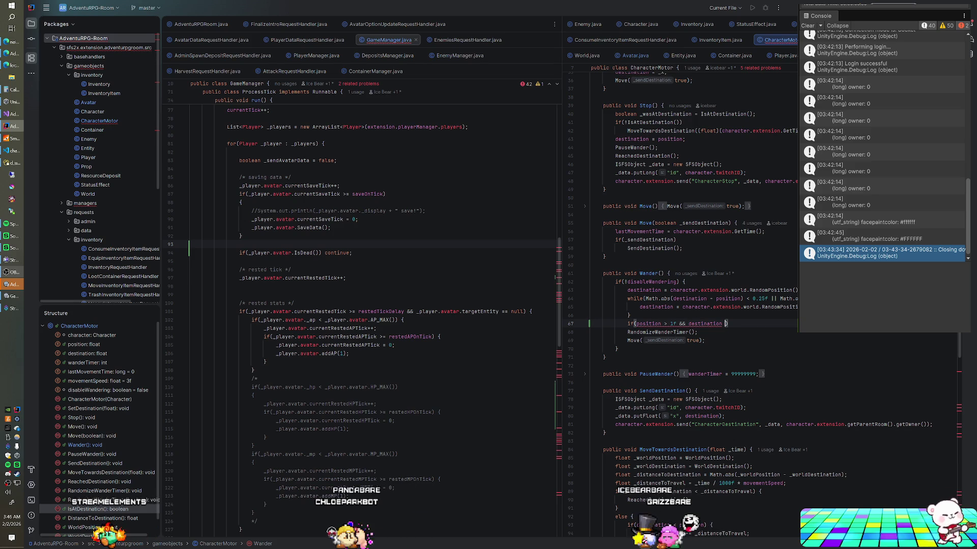
pyautogui.write(' 0.5f')
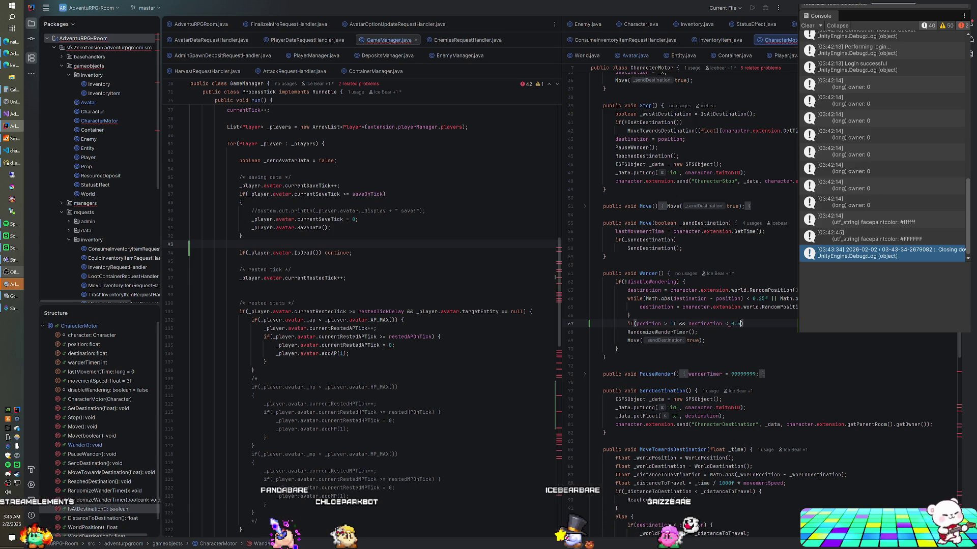
pyautogui.write(')')
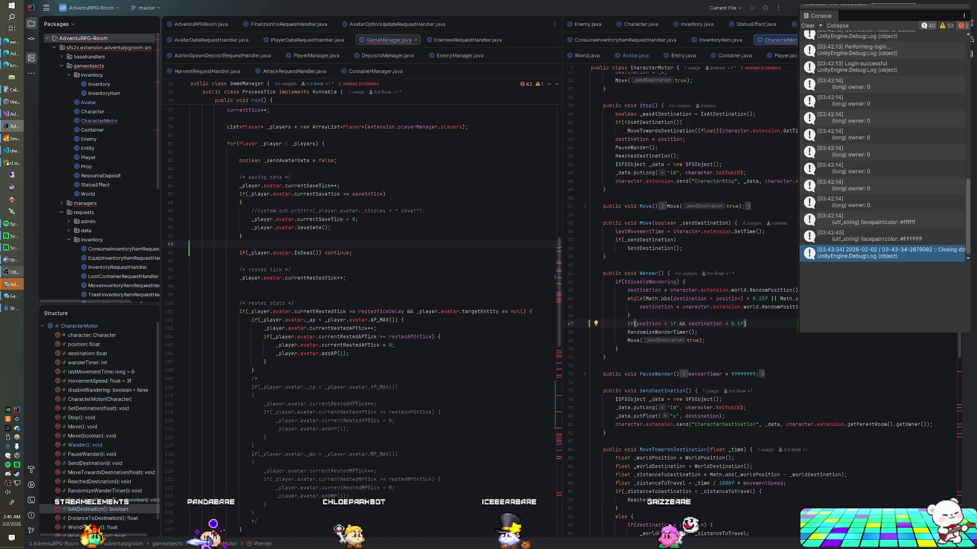
pyautogui.press('Return')
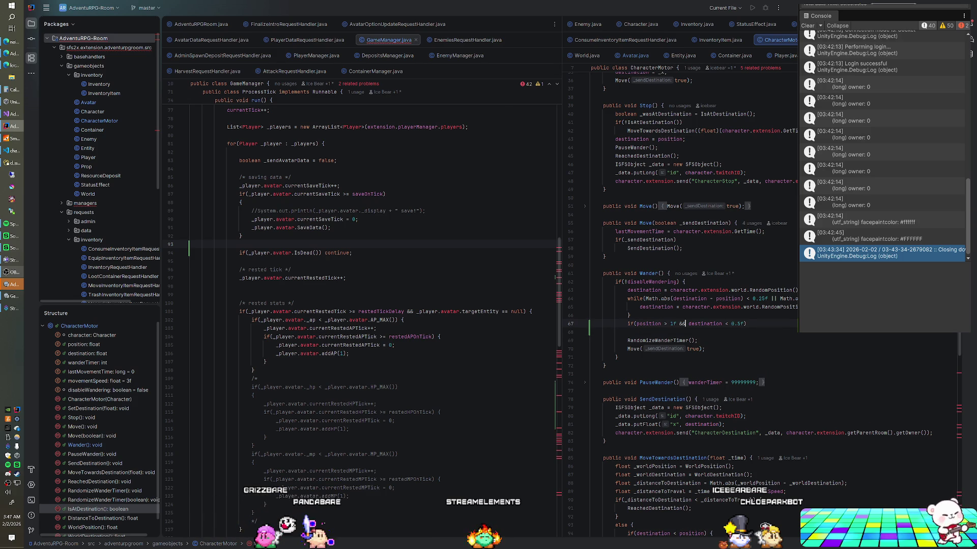
pyautogui.click(731, 323)
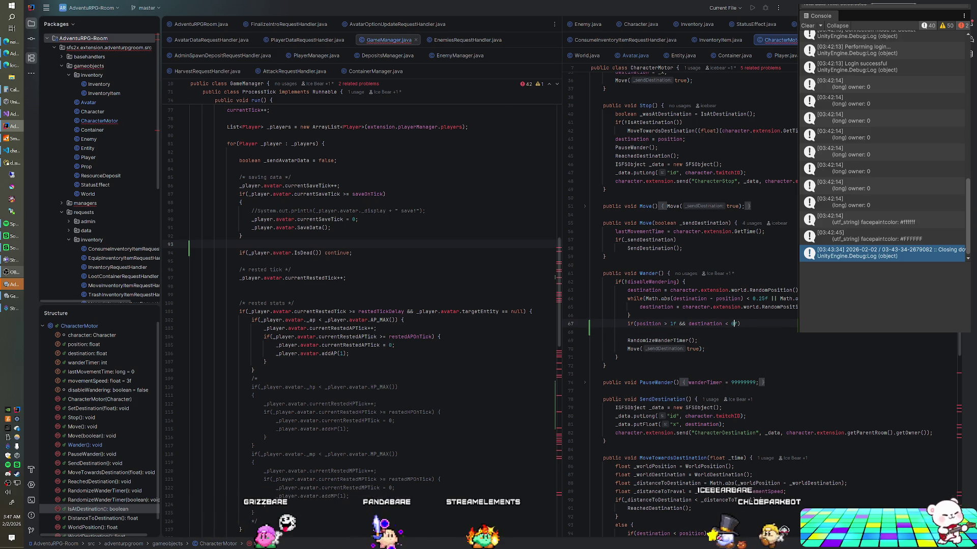
pyautogui.write('dest')
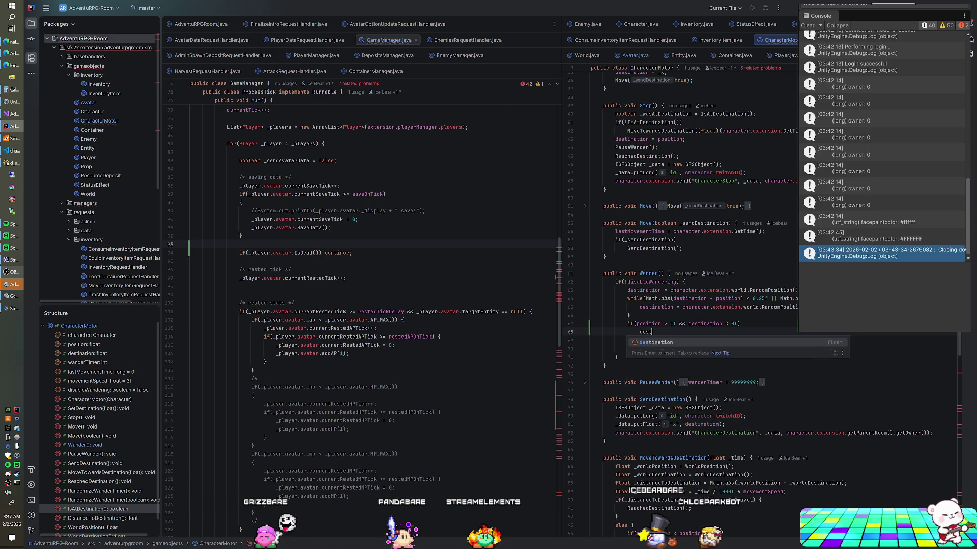
pyautogui.write('ination *')
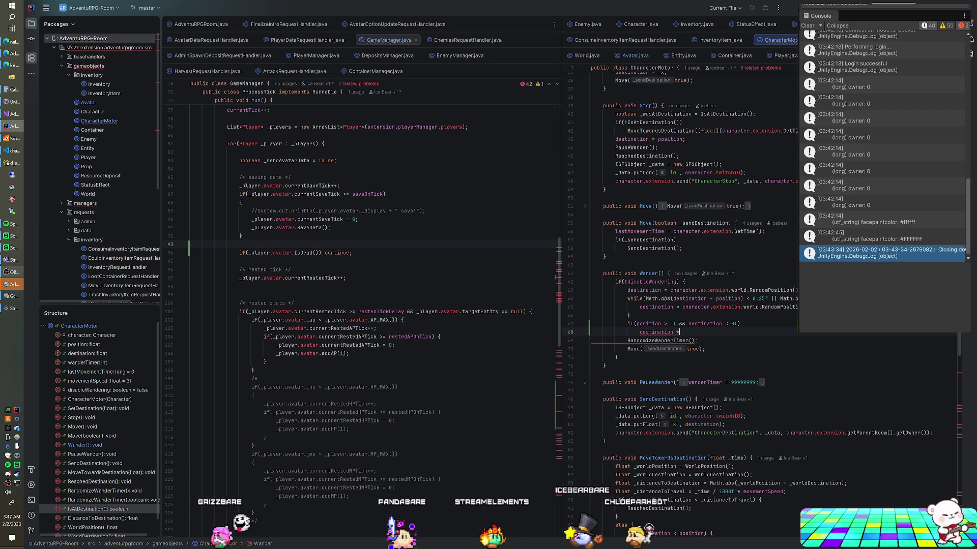
pyautogui.write('= -1f;')
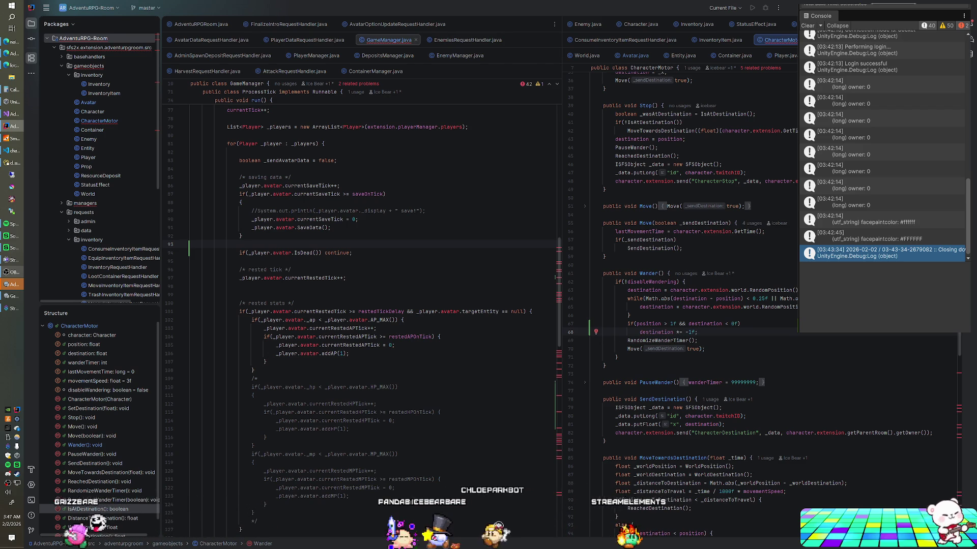
# - Wrap the first test in parentheses and add an OR 'position < -1f' case to the condition
pyautogui.press('Up')
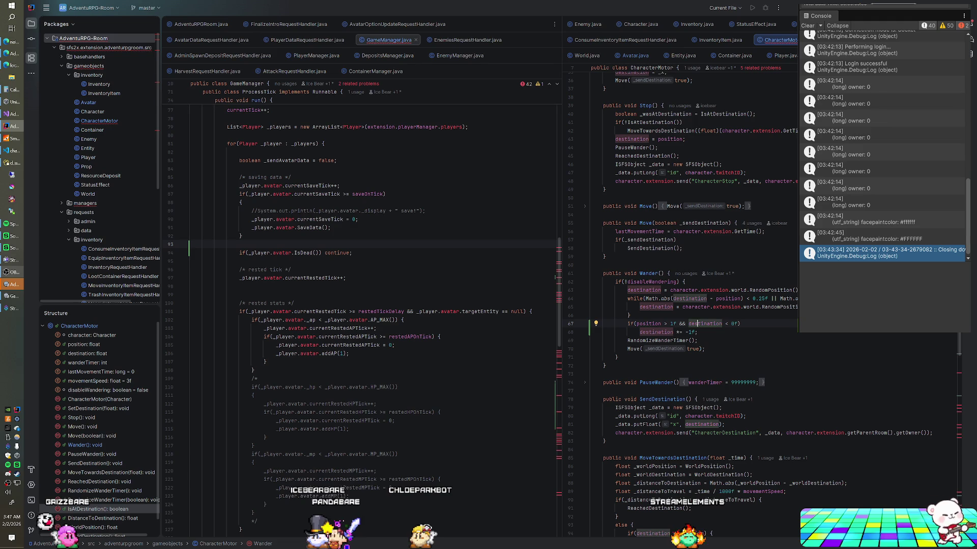
pyautogui.click(635, 323)
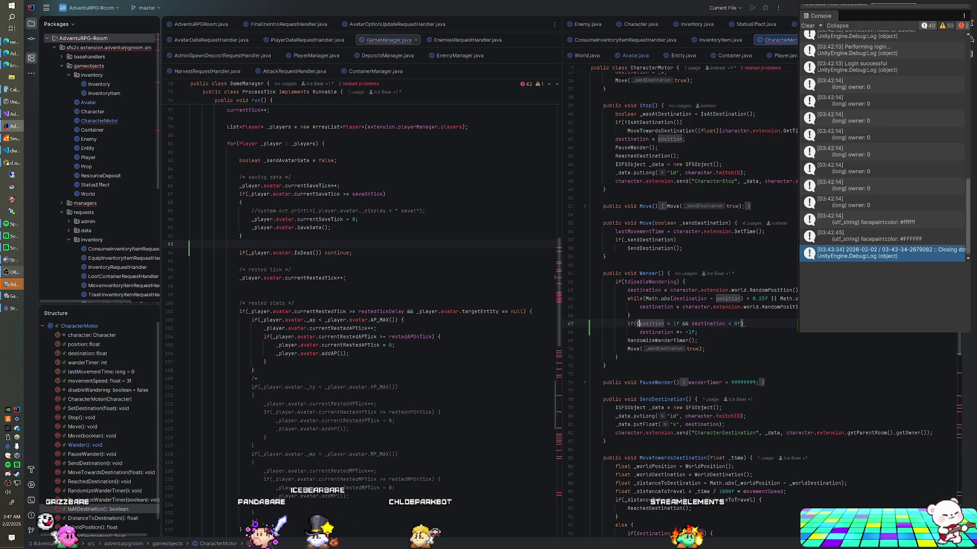
pyautogui.write('(')
pyautogui.press('End')
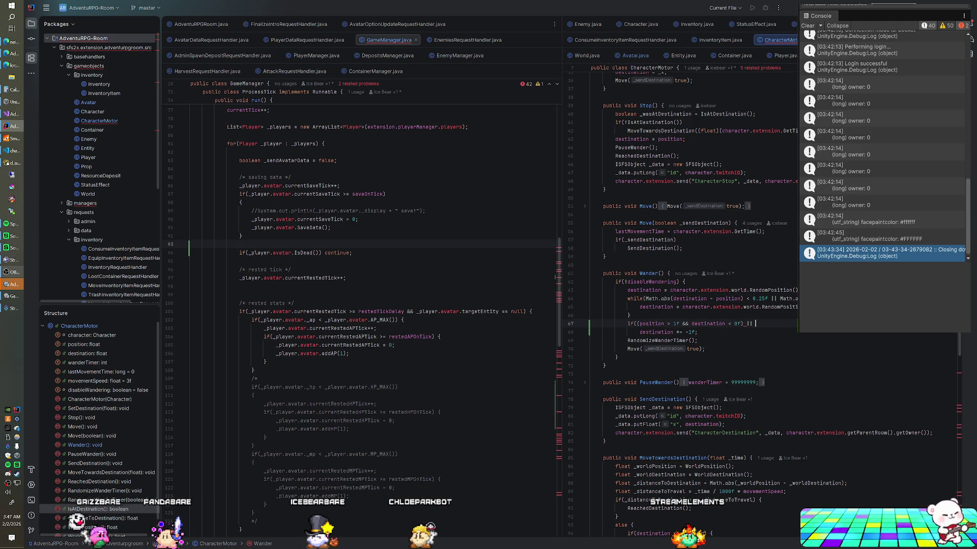
pyautogui.write('position <')
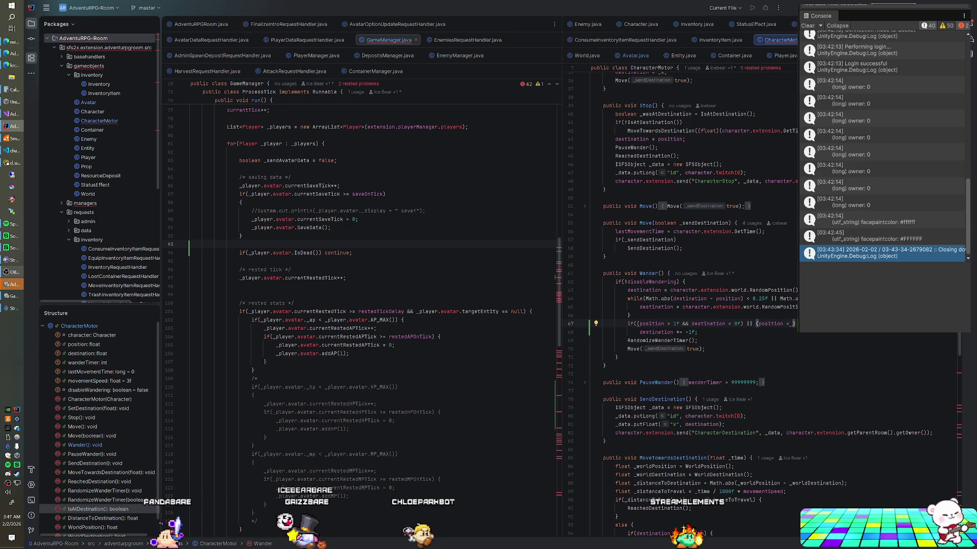
pyautogui.write('-1')
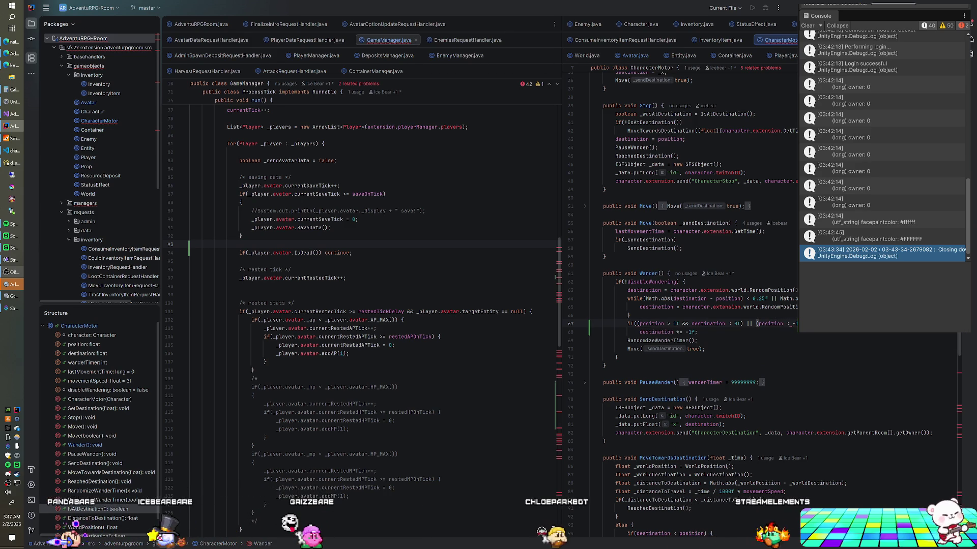
pyautogui.write('f')
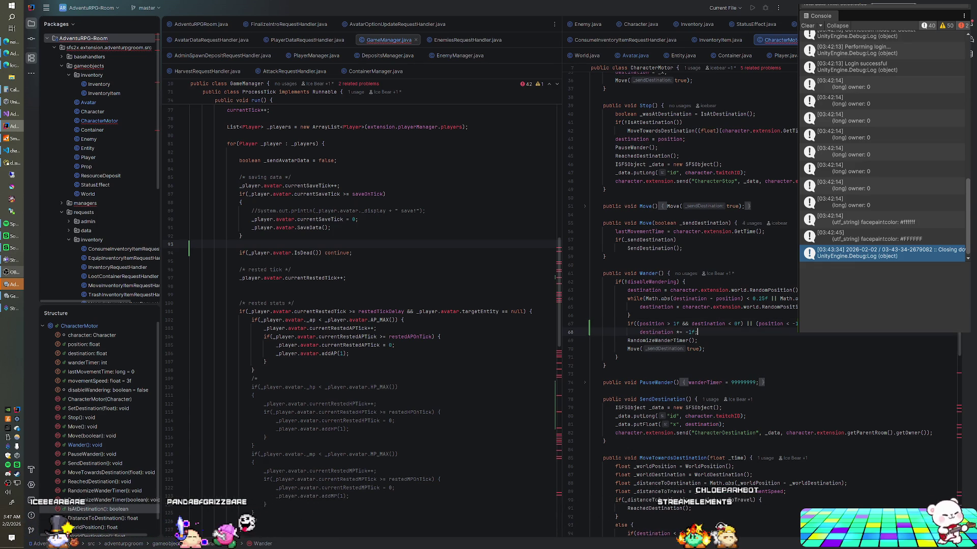
pyautogui.rightClick(95, 42)
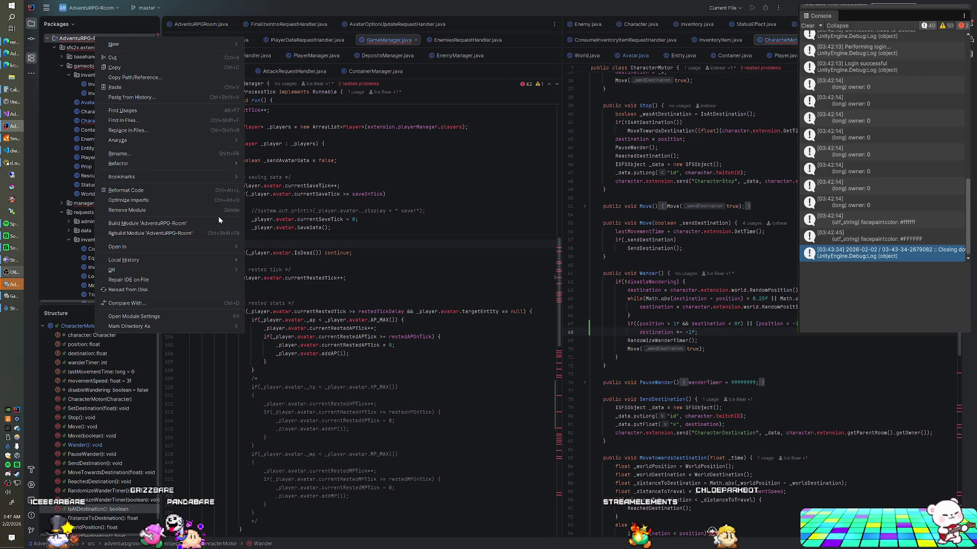
# - Build the AdventuRPG-Room module, close the old SmartFoxServer console, and start play mode in Unity
pyautogui.click(206, 234)
pyautogui.click(14, 139)
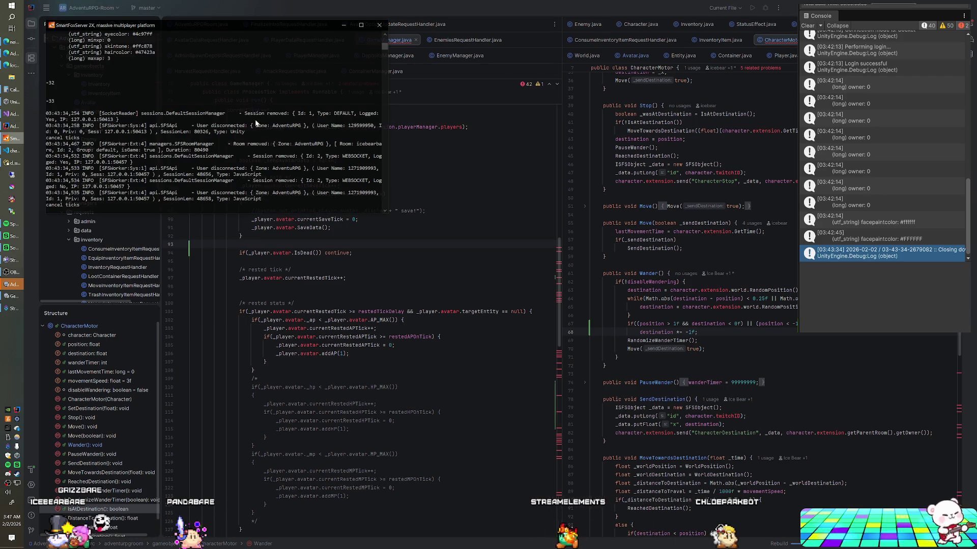
pyautogui.click(375, 28)
pyautogui.click(305, 169)
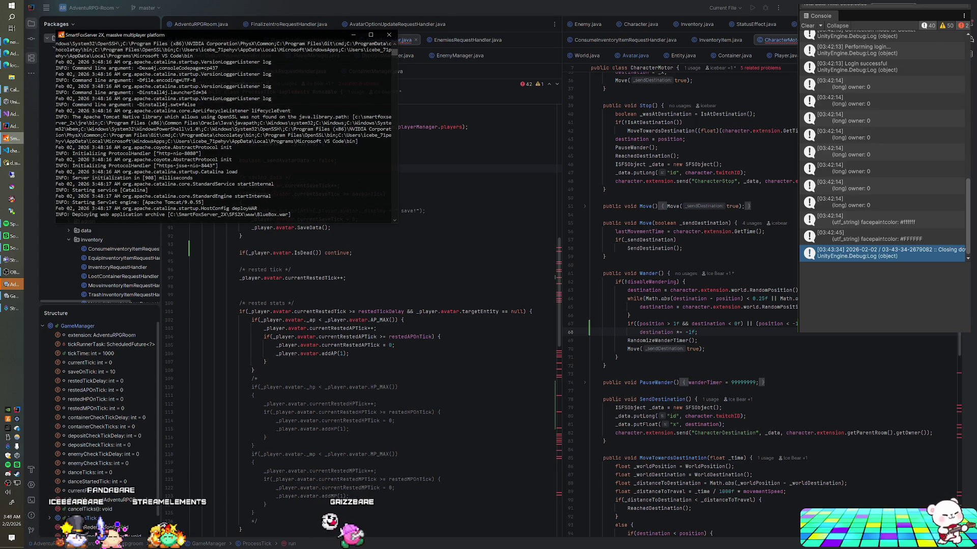
pyautogui.hotkey('alt', 'Tab')
pyautogui.hotkey('ctrl', 'p')
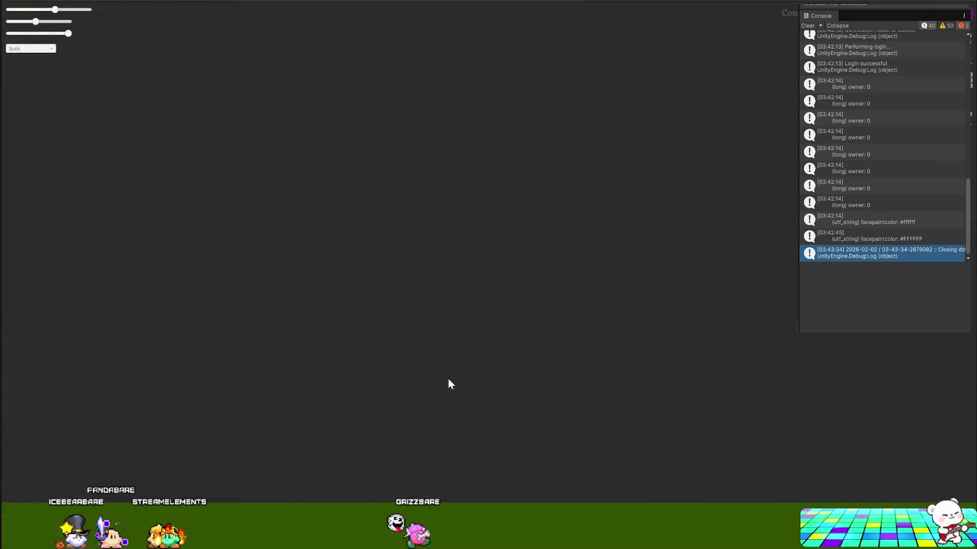
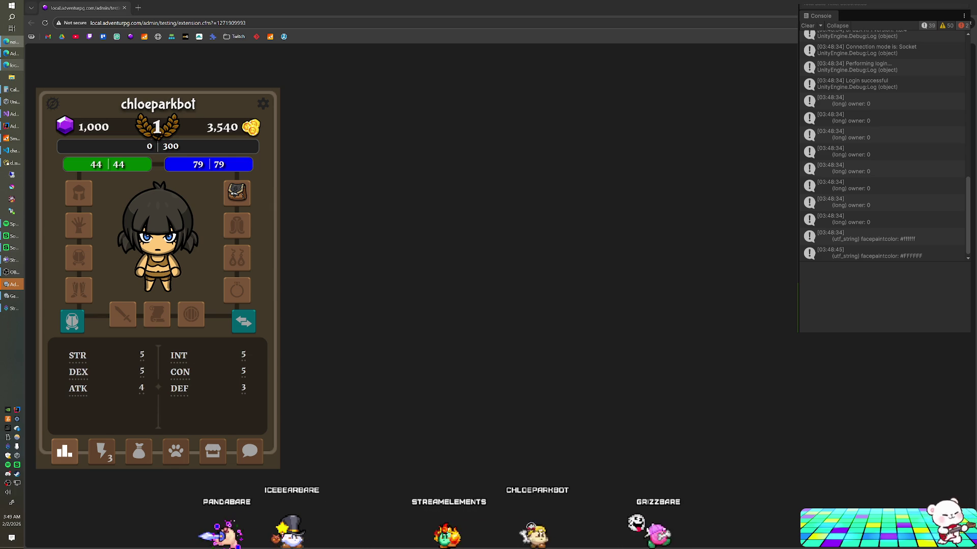
# - Switch from the Chrome extension test page to the Unity editor's Animator view
pyautogui.hotkey('alt', 'Tab')
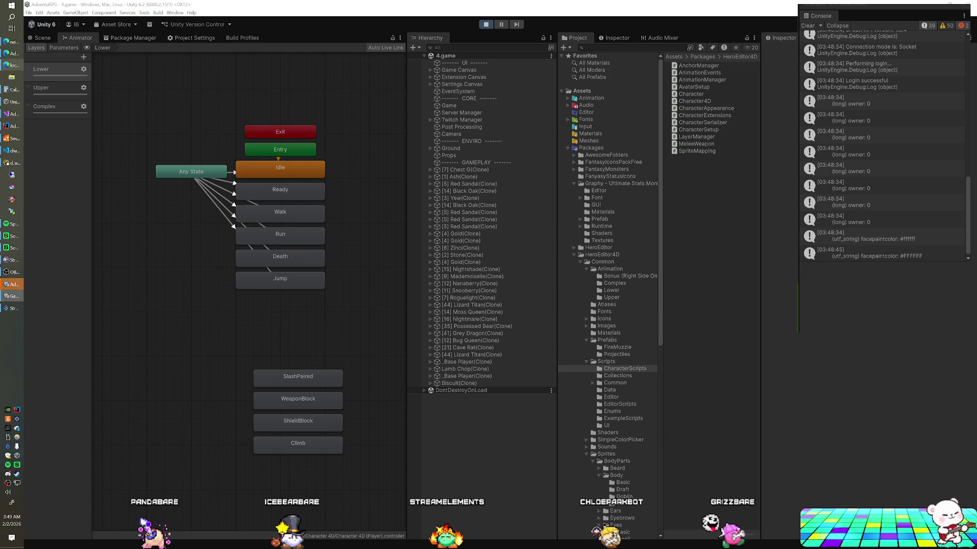
# - Leave Unity running and return to IntelliJ IDEA showing GameManager.java's ProcessTick loop
pyautogui.hotkey('alt', 'Tab')
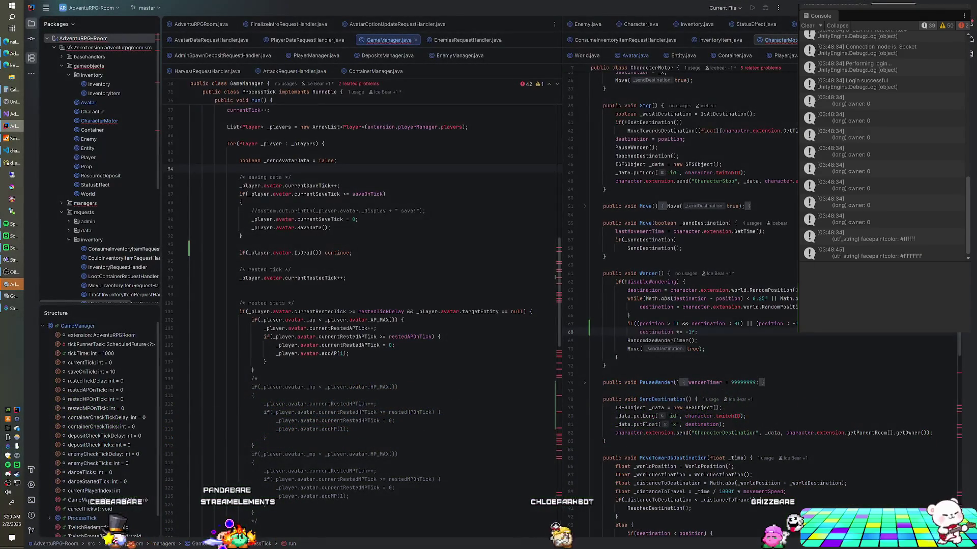
# - Turn the IsDead line into an if(!_player.avatar.IsDead()) { block and select the update code below
pyautogui.click(247, 252)
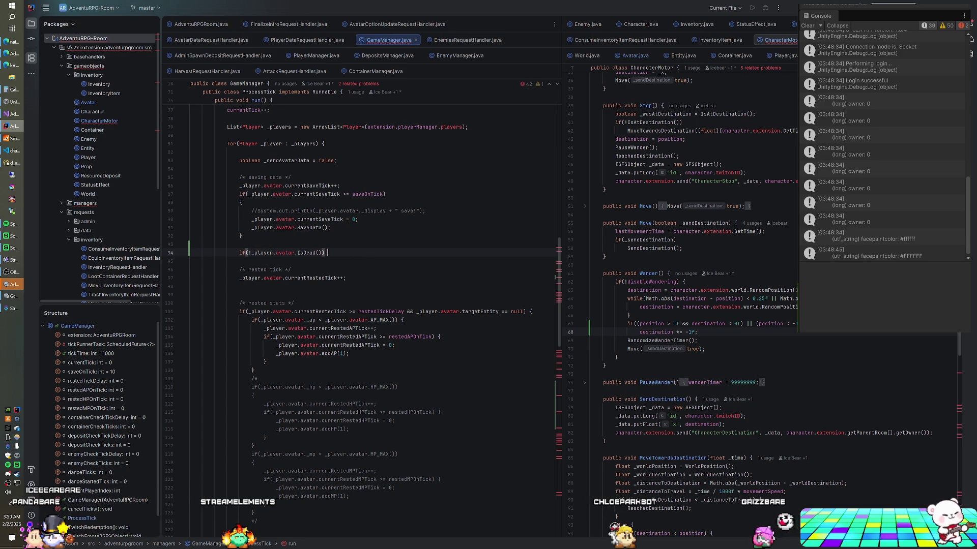
pyautogui.press('Return')
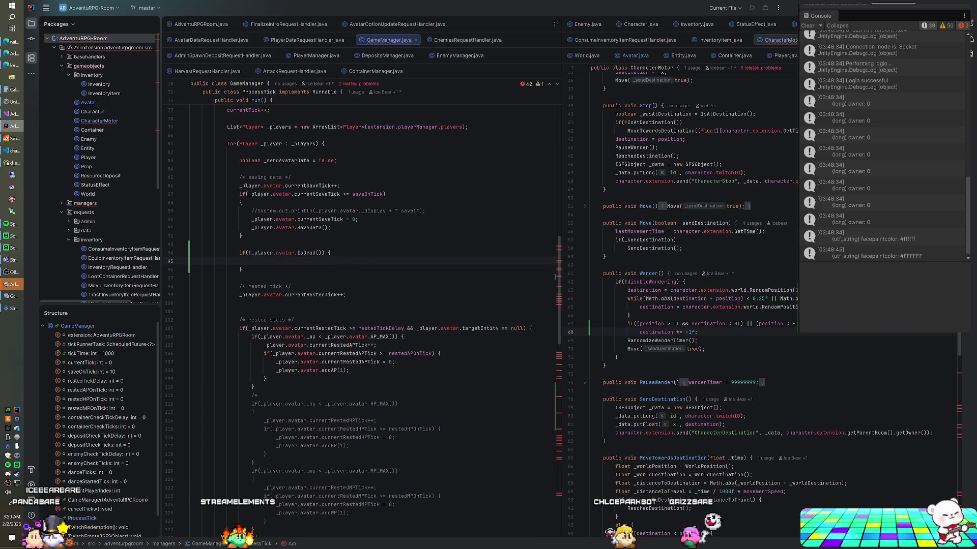
pyautogui.scroll(-12, 362, 305)
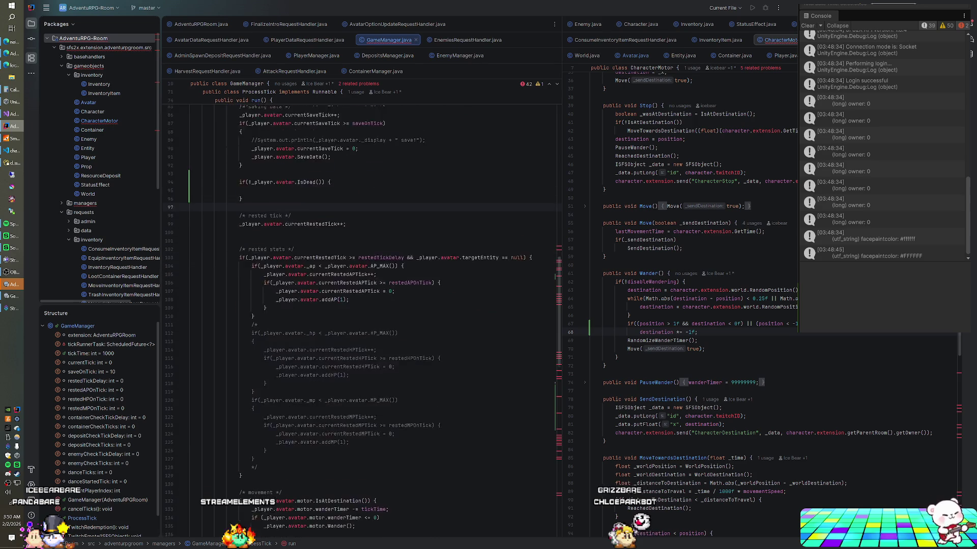
pyautogui.scroll(-1, 361, 305)
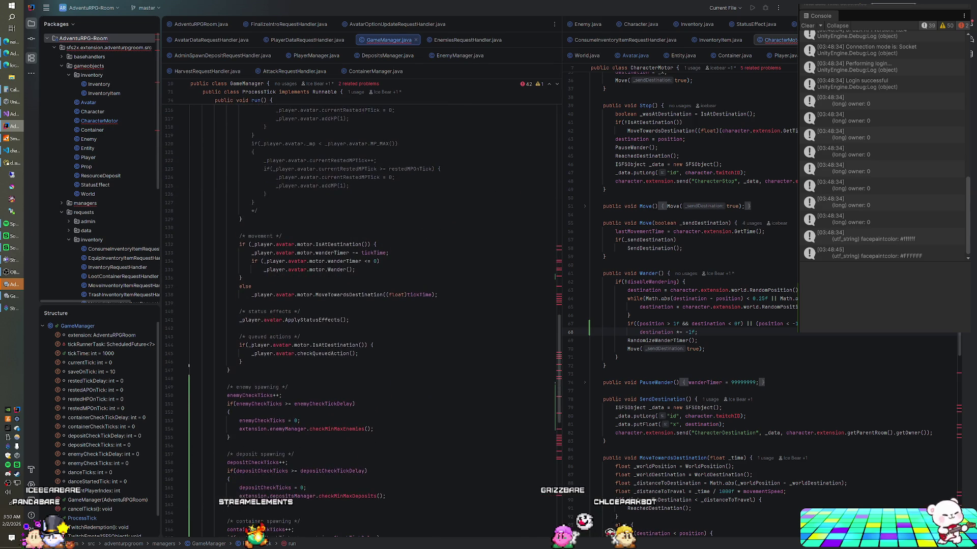
pyautogui.keyDown('shift'); pyautogui.click(264, 363); pyautogui.keyUp('shift')
pyautogui.hotkey('ctrl', 'x')
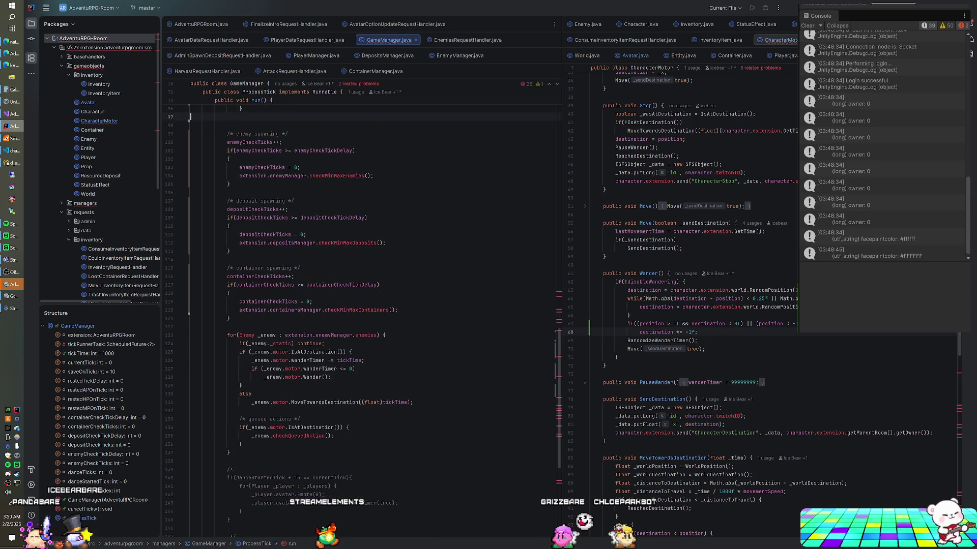
pyautogui.hotkey('ctrl', 'z')
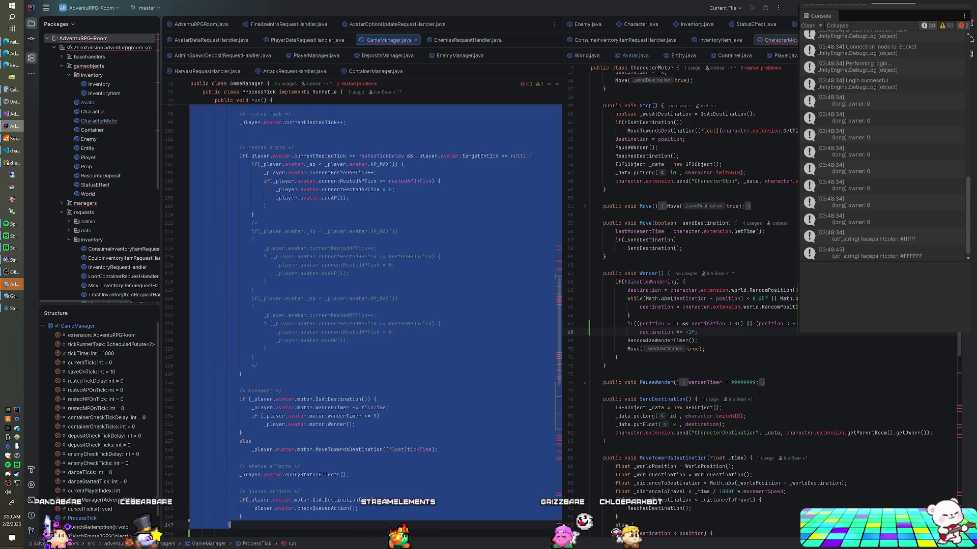
pyautogui.hotkey('ctrl', 'z')
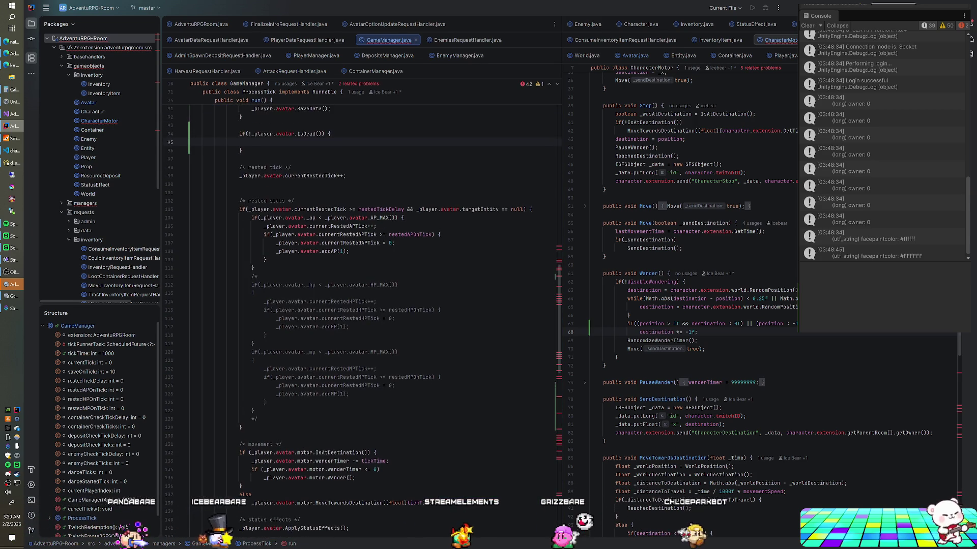
pyautogui.hotkey('ctrl', 'shift', 'z')
# - Move the rested-tick through queued-actions updates, ending at line 146, inside the IsDead block
pyautogui.hotkey('ctrl', 'x')
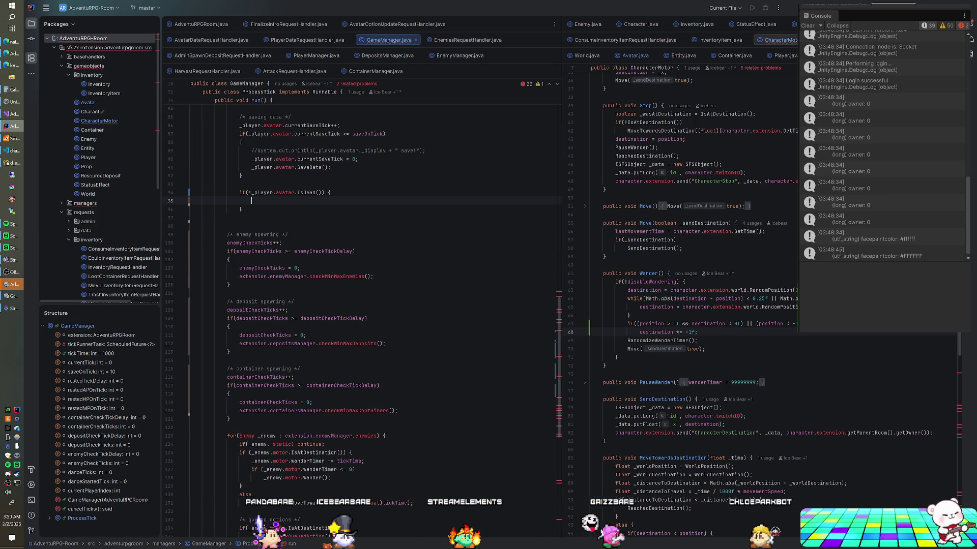
pyautogui.scroll(-3, 356, 305)
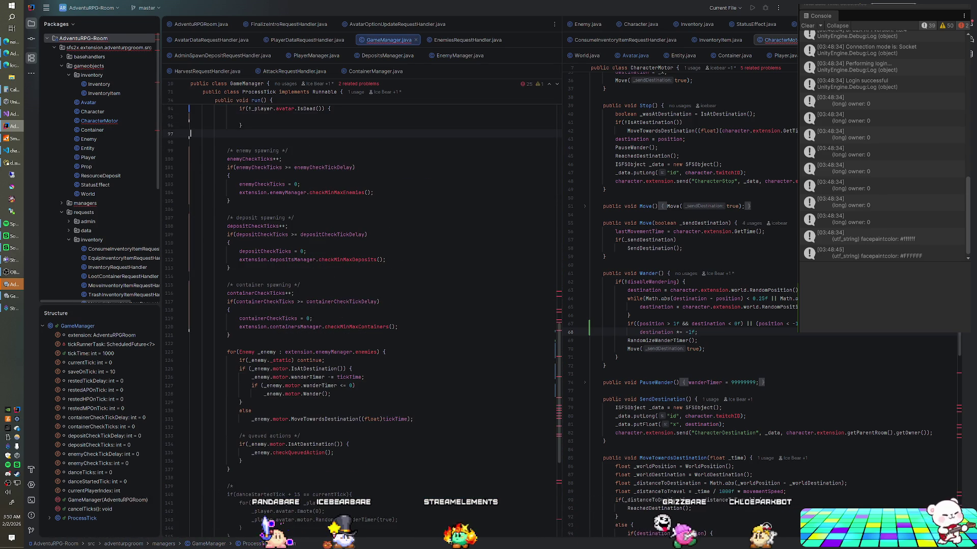
pyautogui.scroll(6, 356, 306)
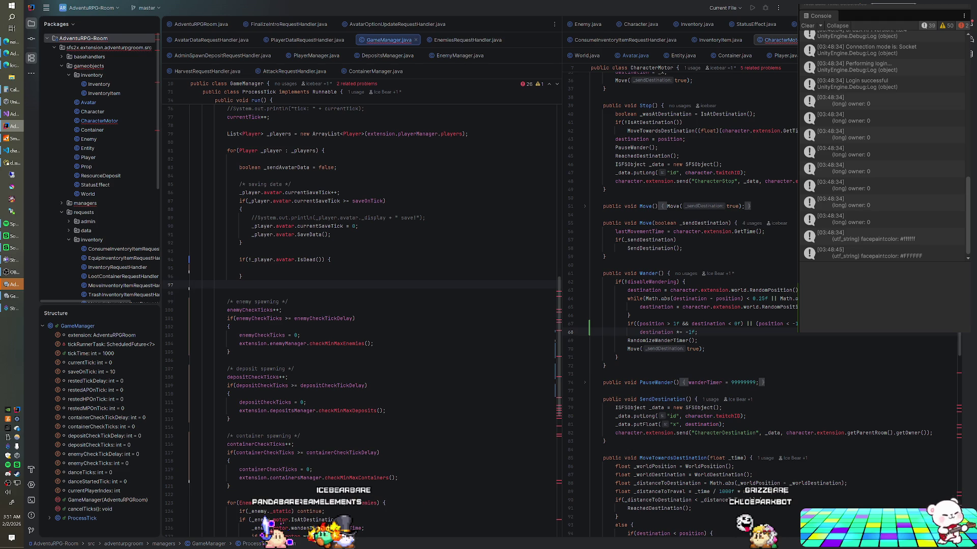
pyautogui.hotkey('ctrl', 'z')
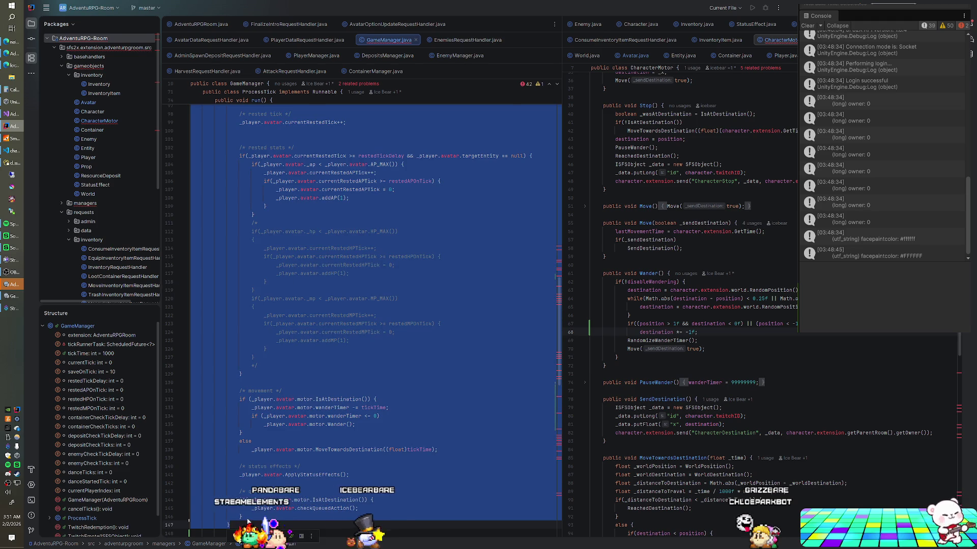
pyautogui.keyDown('shift'); pyautogui.click(242, 516); pyautogui.keyUp('shift')
pyautogui.hotkey('ctrl', 'x')
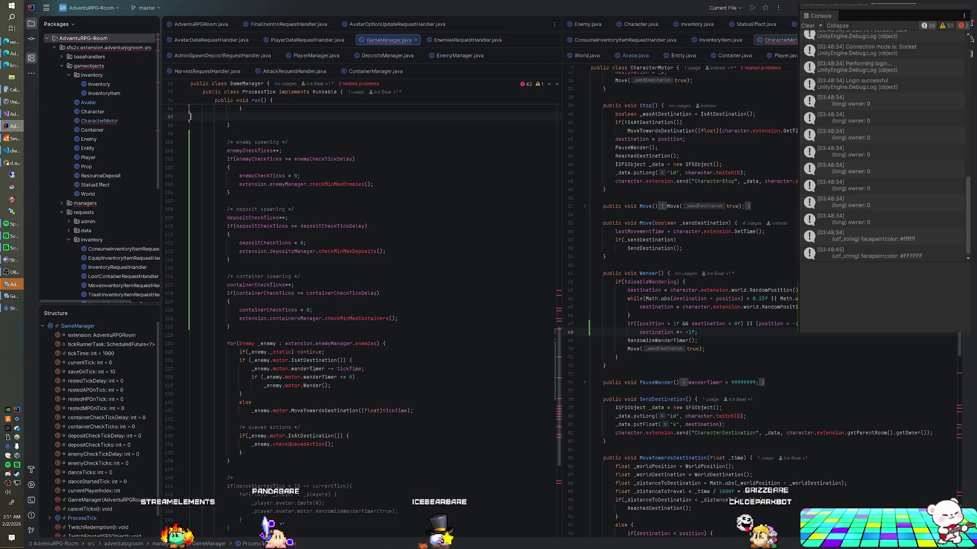
pyautogui.hotkey('ctrl', 'v')
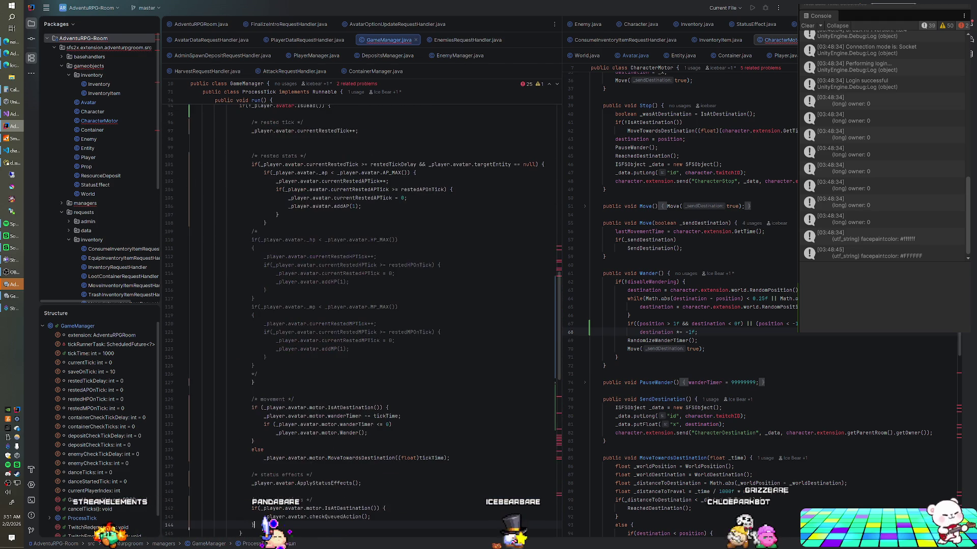
pyautogui.scroll(-5, 356, 305)
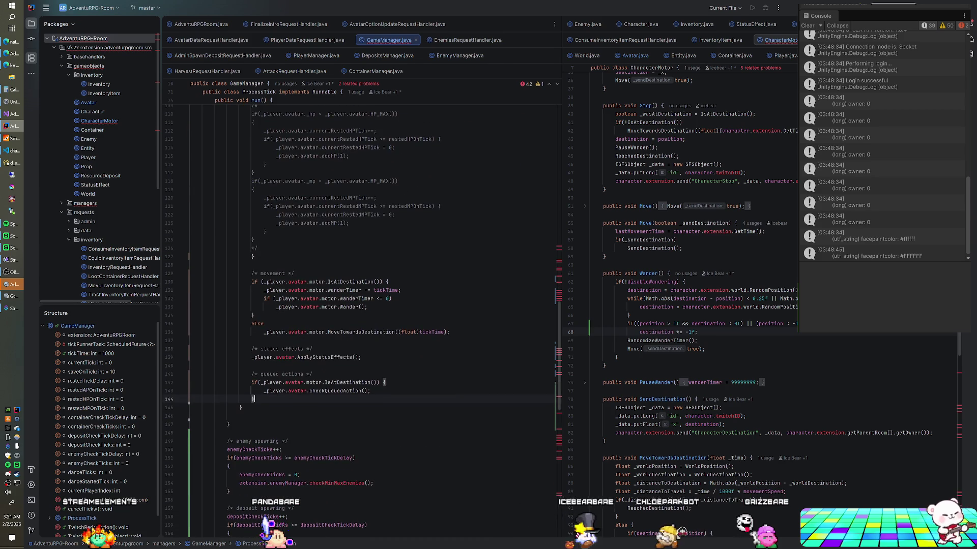
pyautogui.scroll(-8, 357, 305)
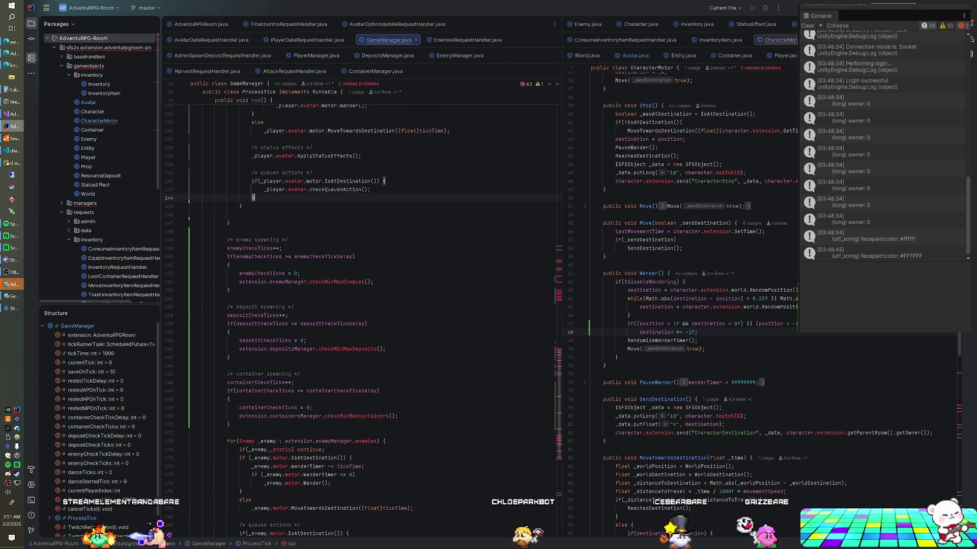
pyautogui.scroll(-6, 356, 305)
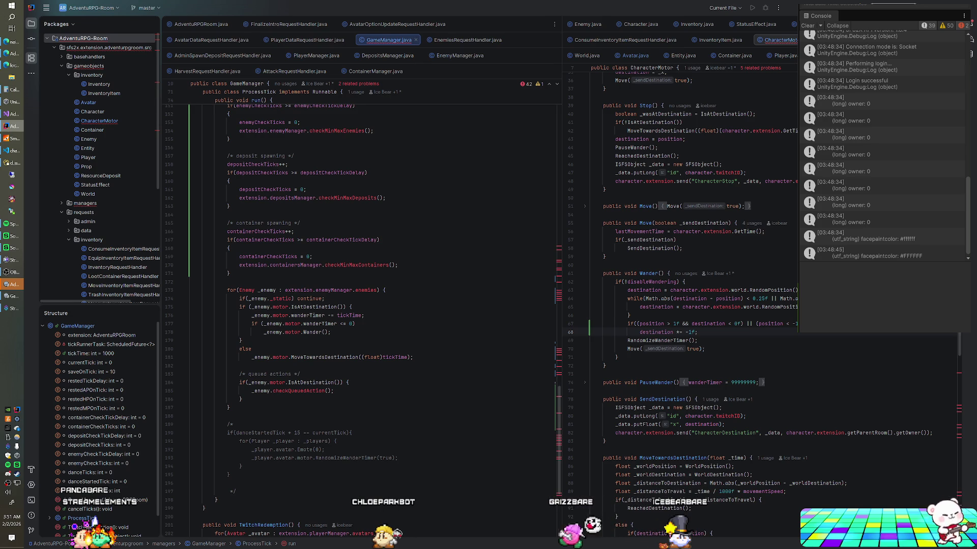
pyautogui.click(586, 25)
# - In Character.java, delete the blank line right after checkQueuedAction() {
pyautogui.scroll(6, 763, 305)
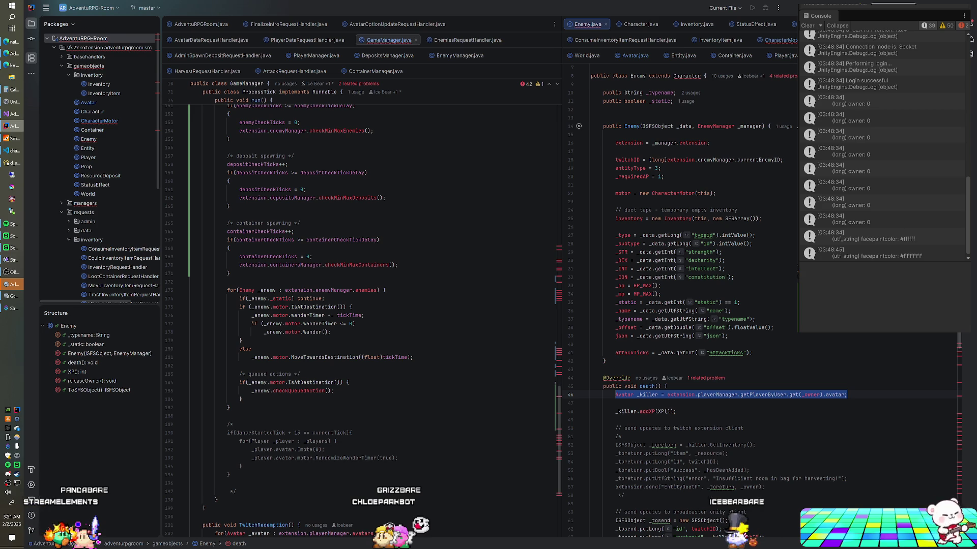
pyautogui.scroll(-10, 797, 272)
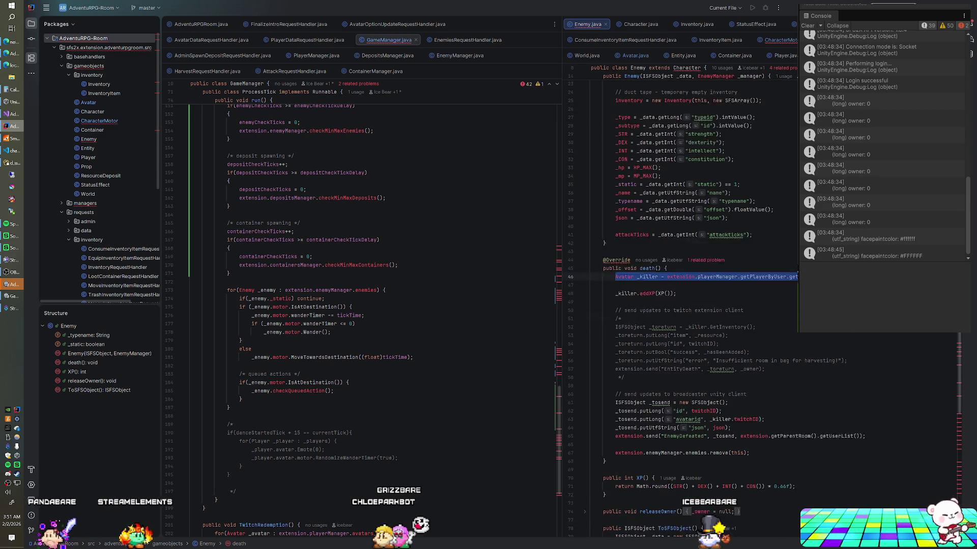
pyautogui.scroll(-4, 797, 272)
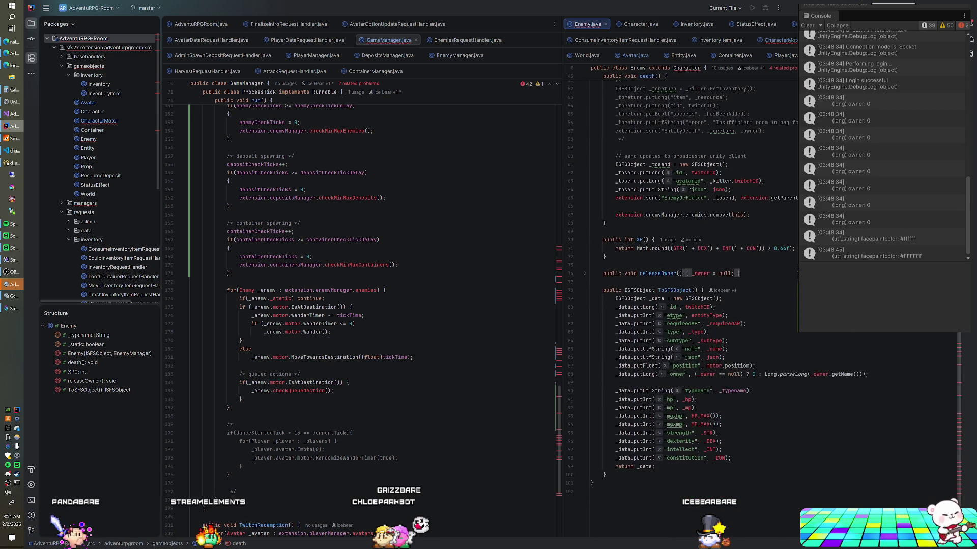
pyautogui.scroll(6, 797, 272)
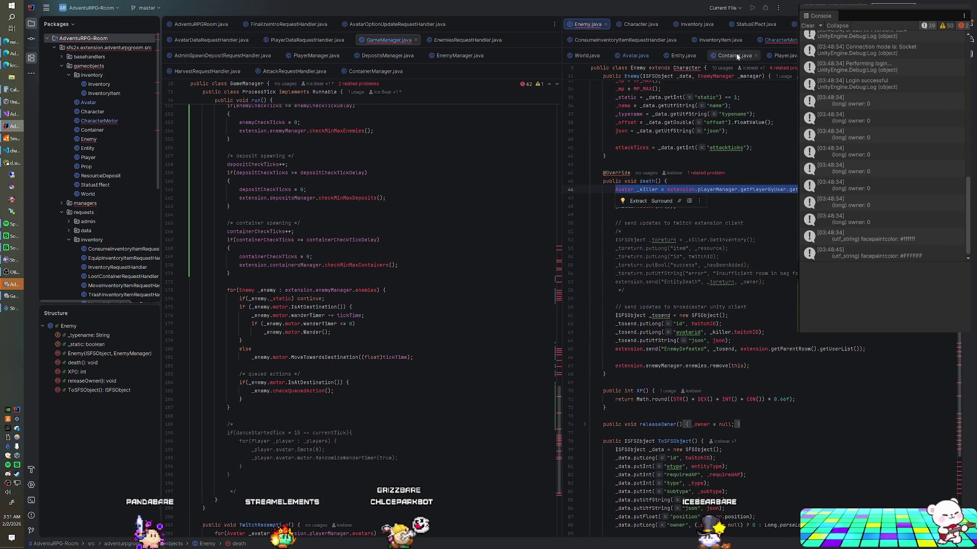
pyautogui.click(641, 24)
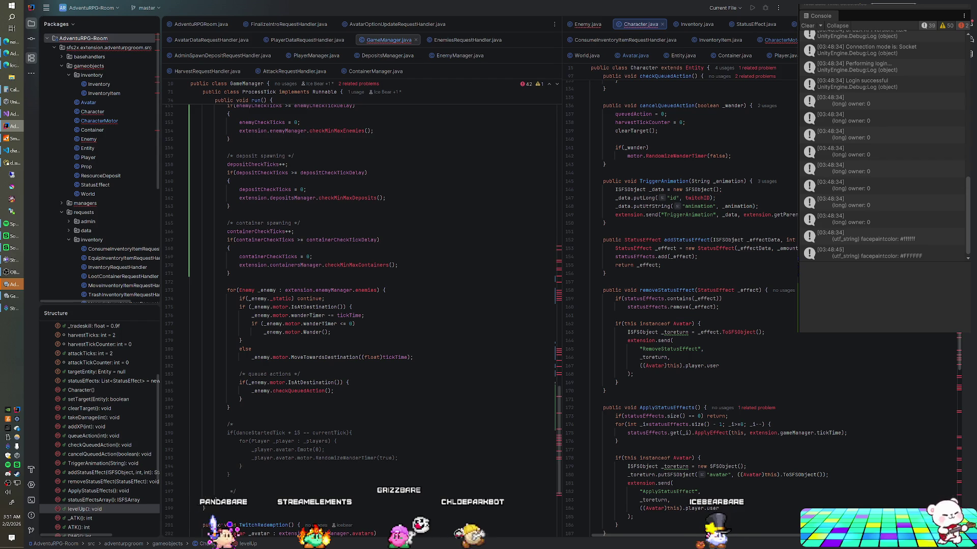
pyautogui.scroll(13, 682, 306)
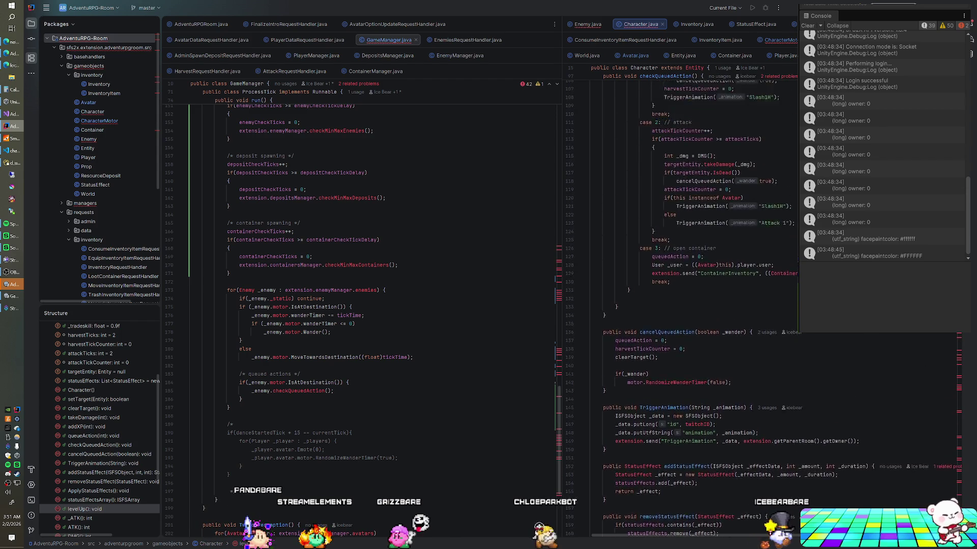
pyautogui.scroll(4, 682, 306)
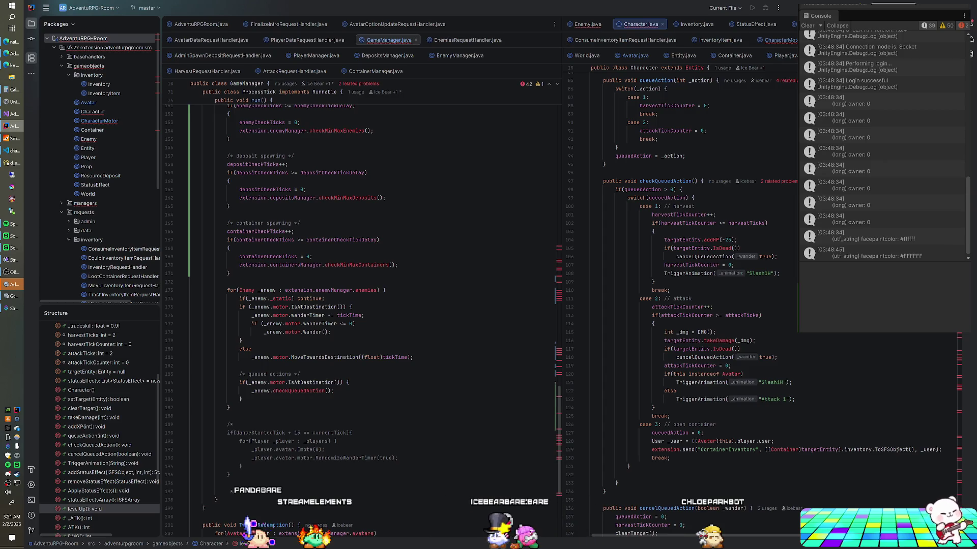
pyautogui.scroll(2, 682, 305)
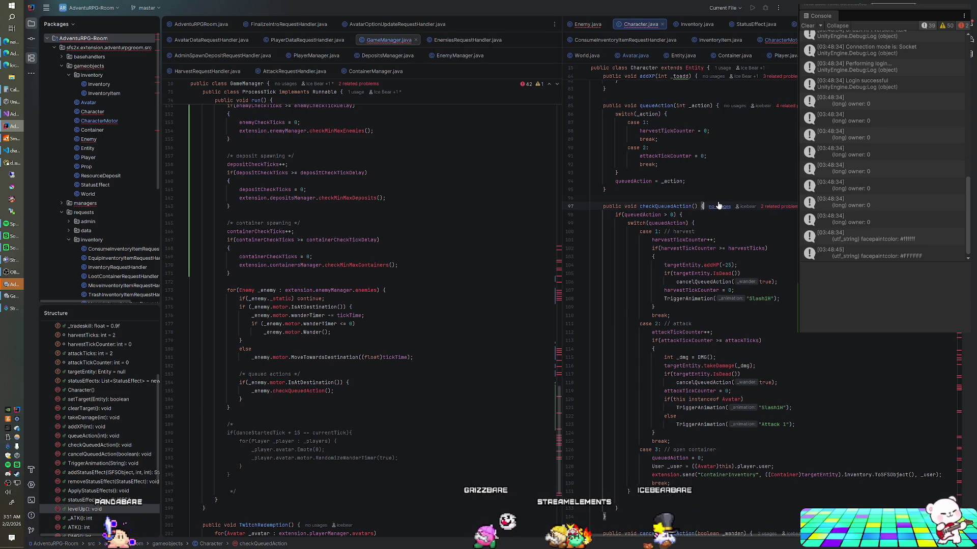
pyautogui.press('Return')
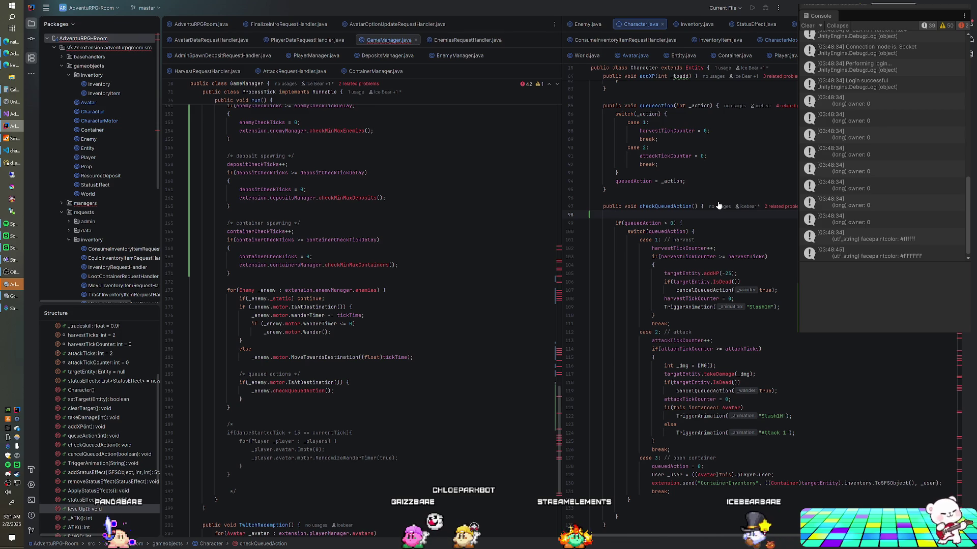
pyautogui.press('BackSpace')
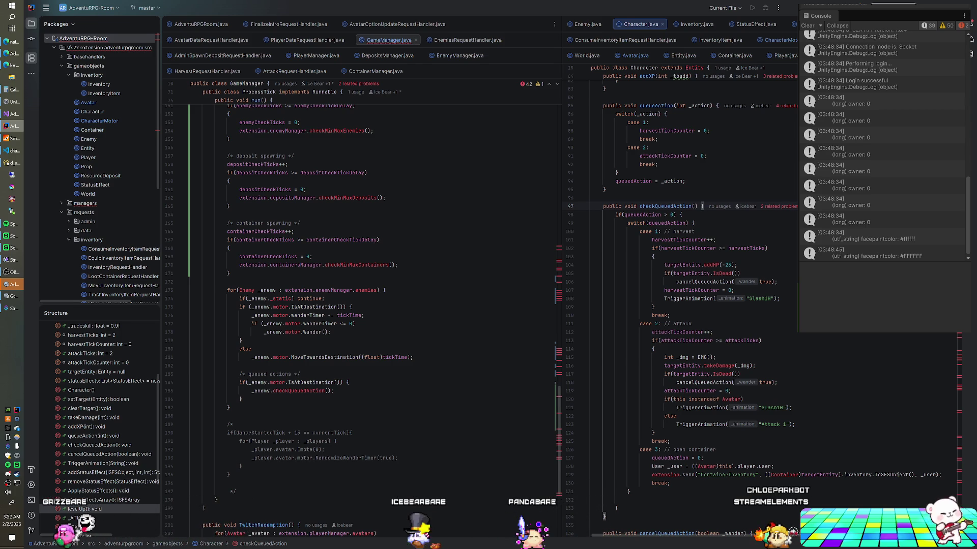
pyautogui.scroll(-4, 681, 305)
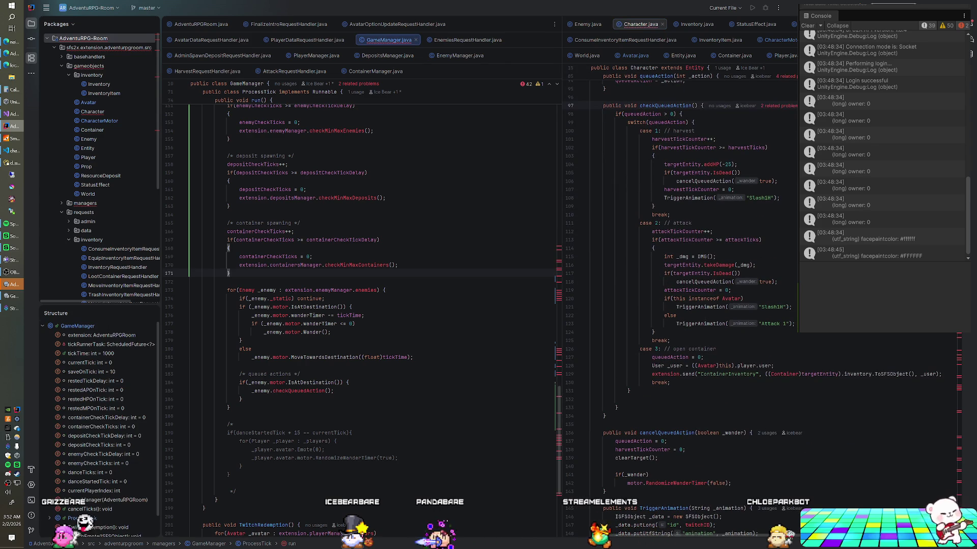
# - Rebuild the AdventuRPG-Room module and close the SmartFoxServer 2X console
pyautogui.rightClick(103, 39)
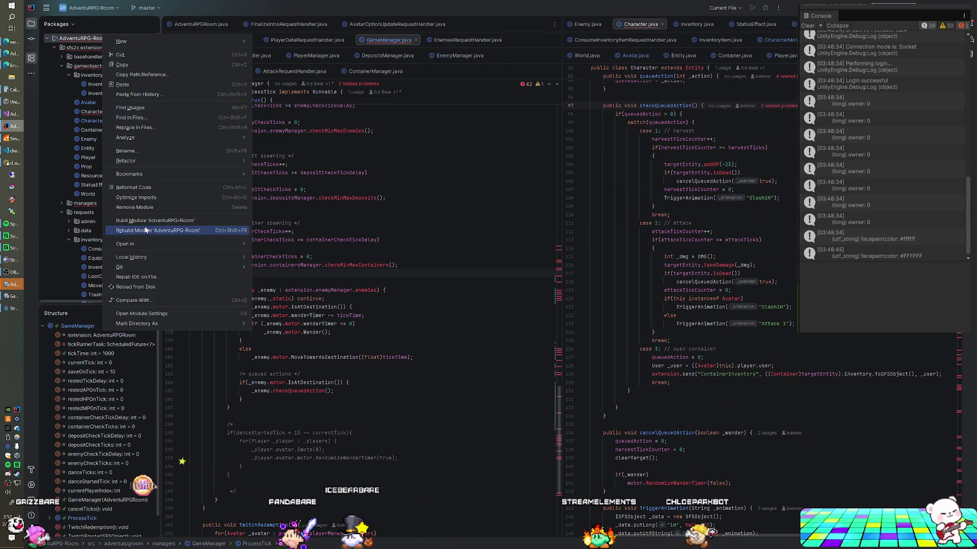
pyautogui.press('Escape')
pyautogui.click(12, 138)
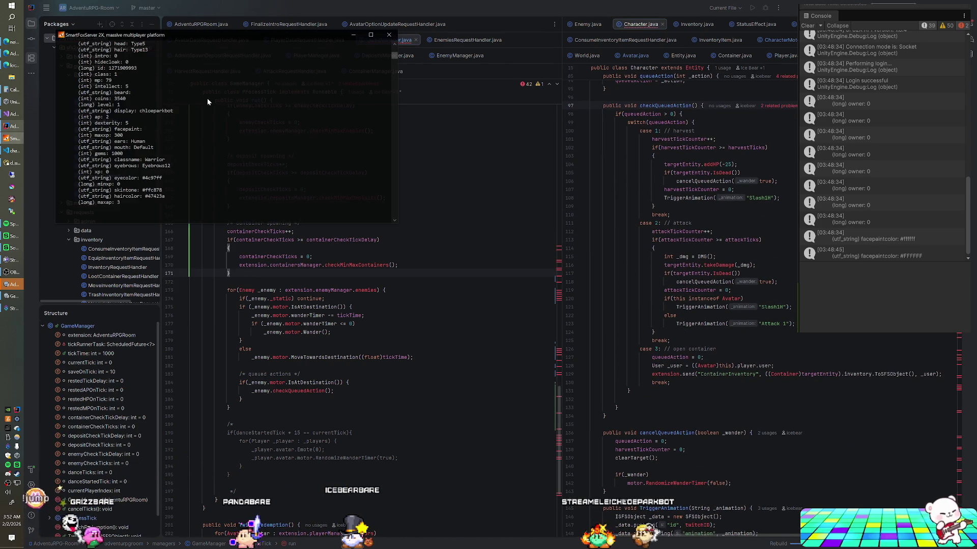
pyautogui.click(382, 37)
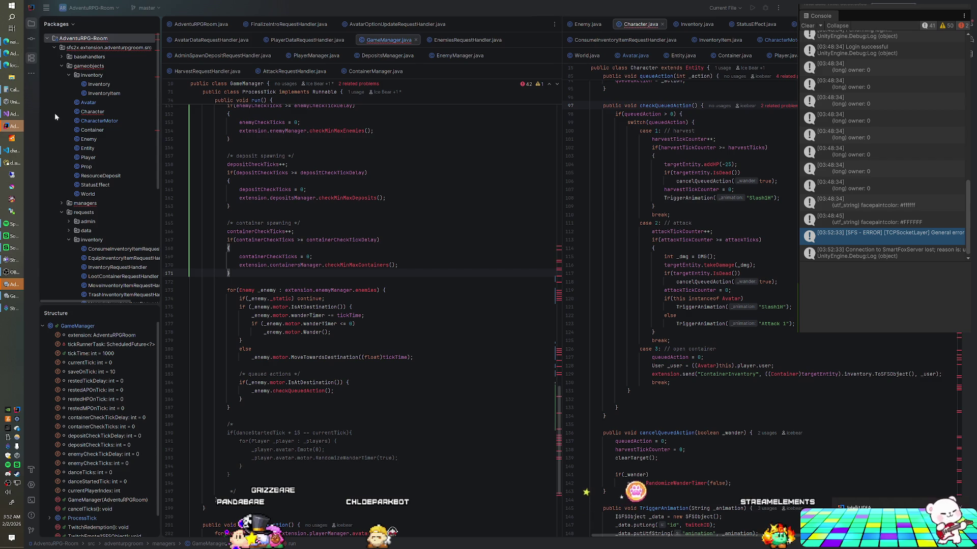
# - Send the character against the orange dragon from the lightning tab and check Unity's console
pyautogui.click(6, 141)
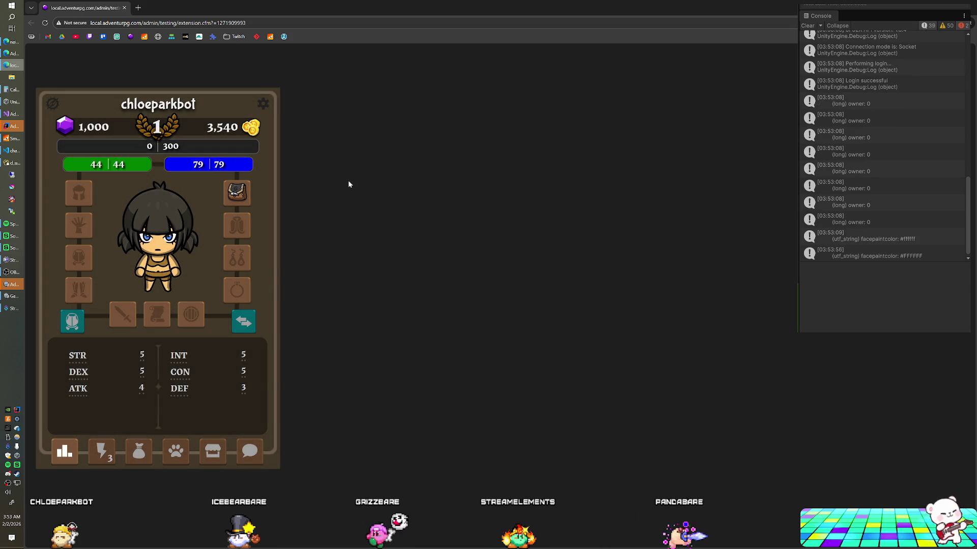
pyautogui.click(102, 451)
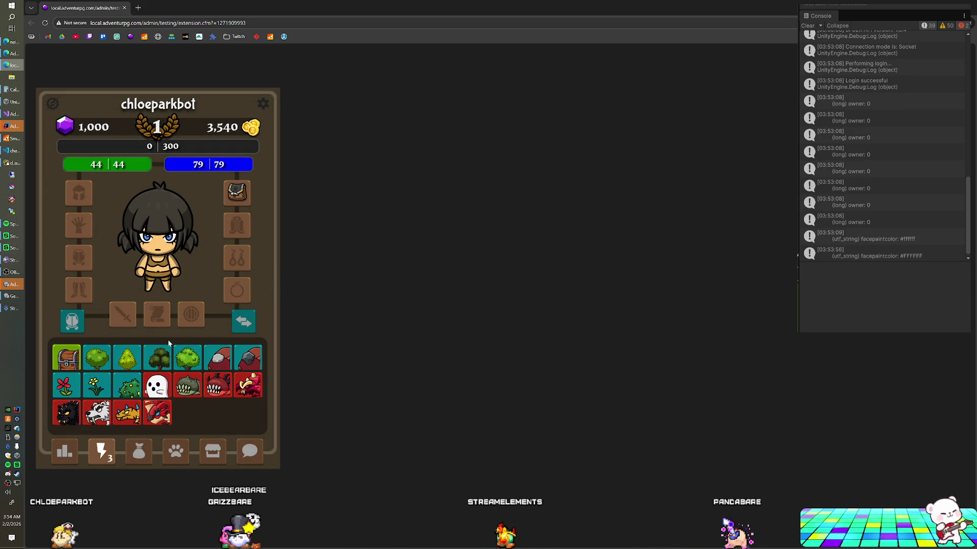
pyautogui.click(131, 422)
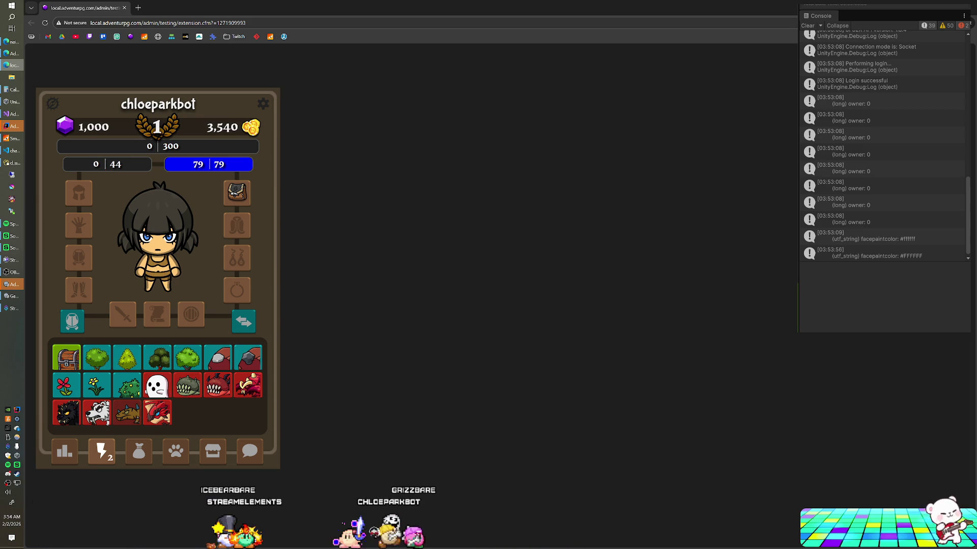
pyautogui.click(13, 126)
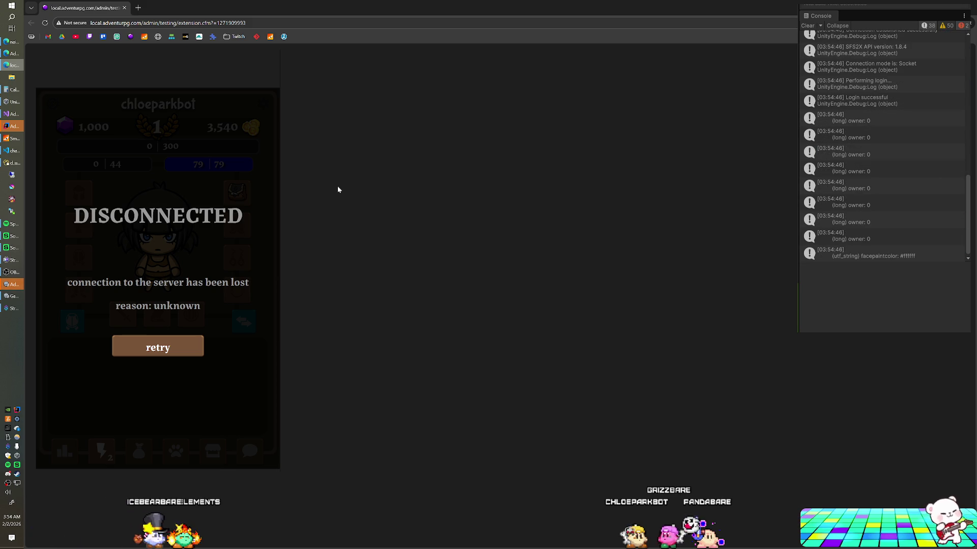
# - Reload the extension page with F5 to reconnect and bring the character panel forward
pyautogui.press('F5')
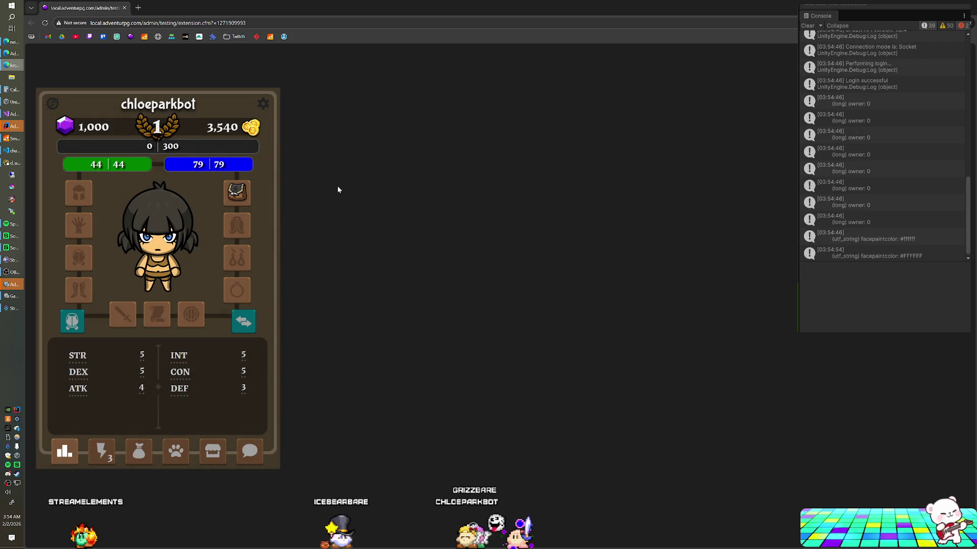
pyautogui.hotkey('alt', 'Tab')
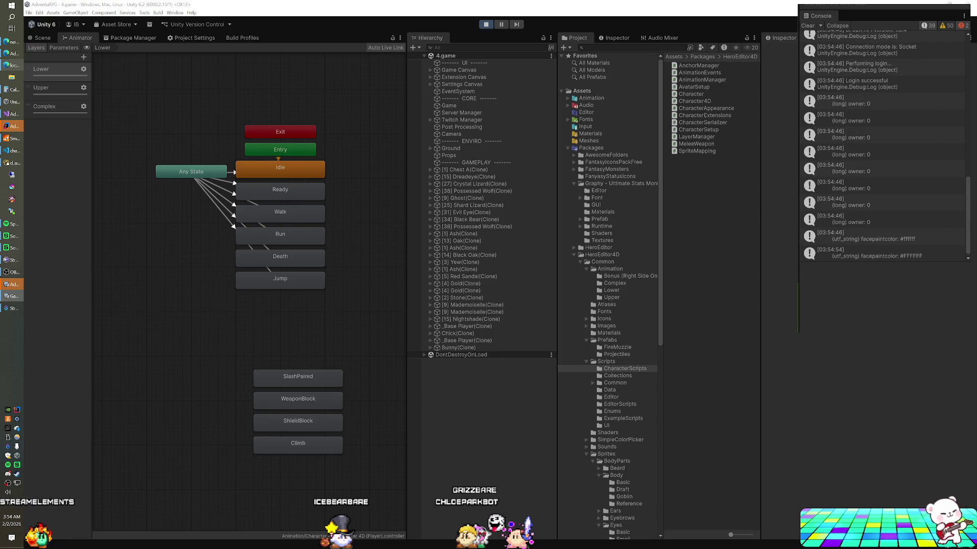
pyautogui.click(15, 57)
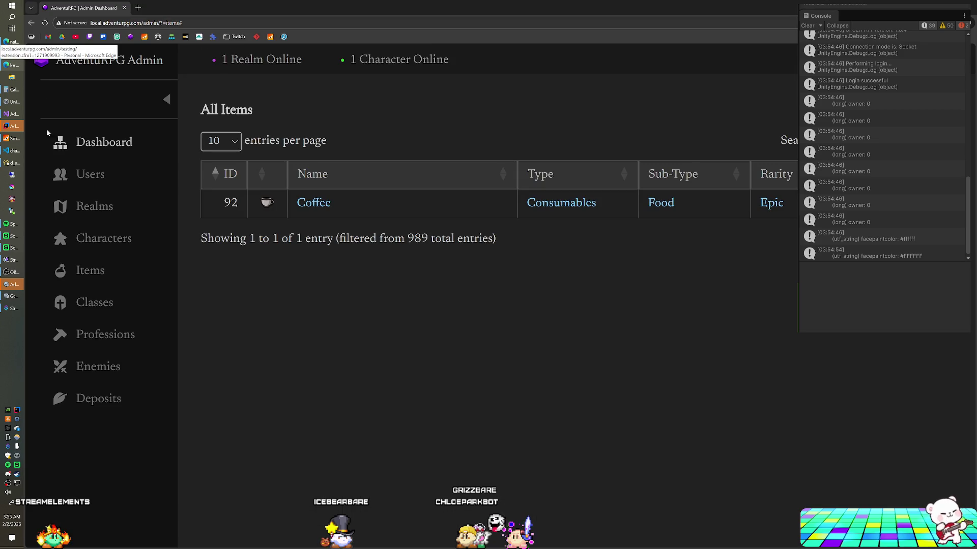
pyautogui.click(14, 65)
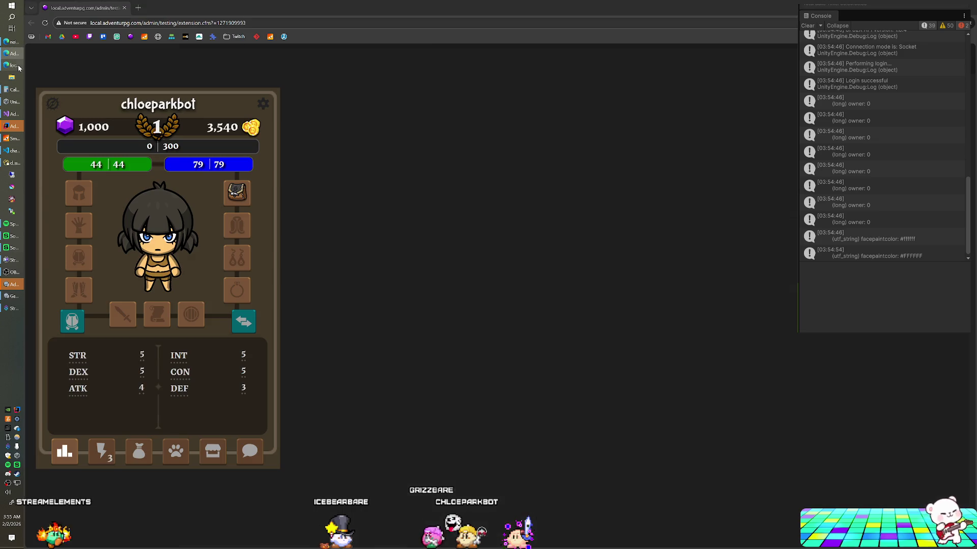
pyautogui.click(128, 17)
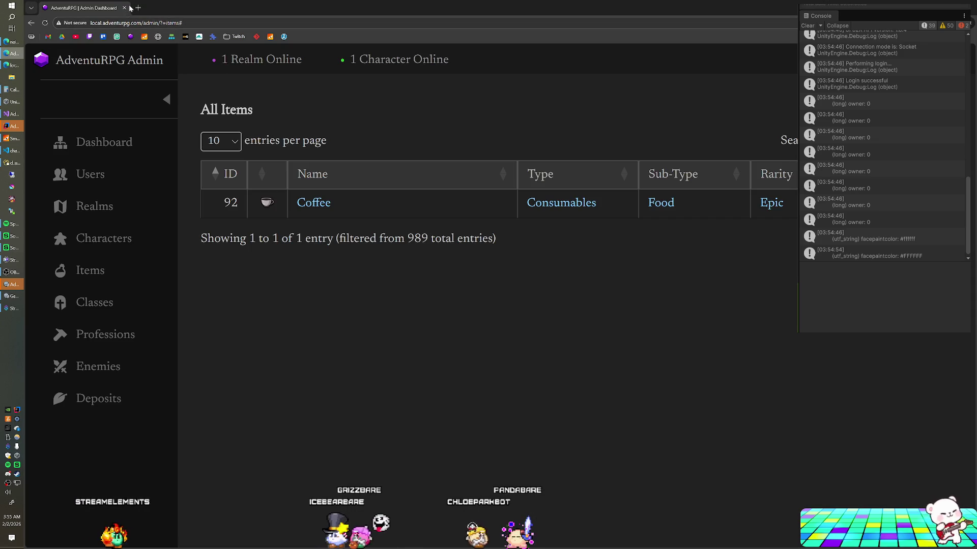
pyautogui.click(8, 54)
pyautogui.moveTo(8, 54)
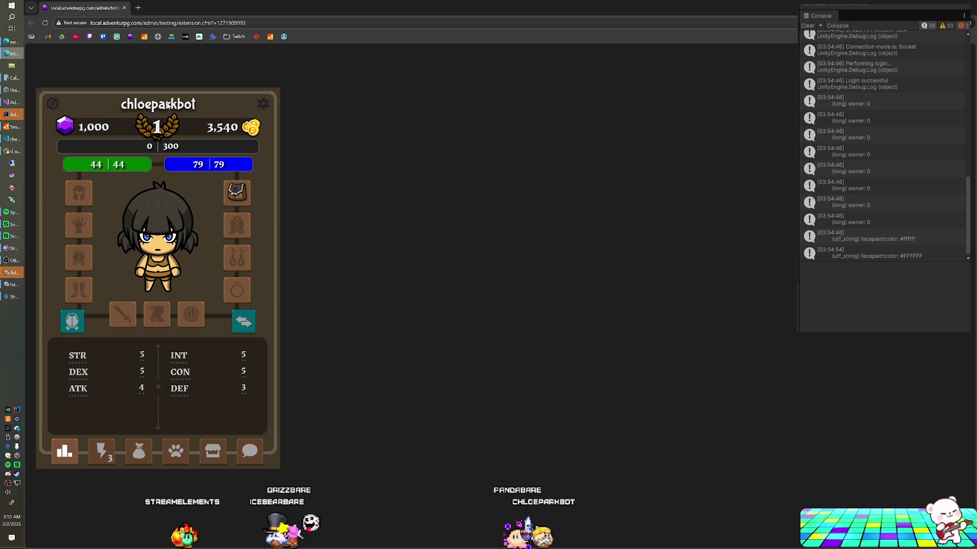
# - Send the character against the Crystal Lizard, then stop Unity's Play mode with Ctrl+P
pyautogui.click(107, 452)
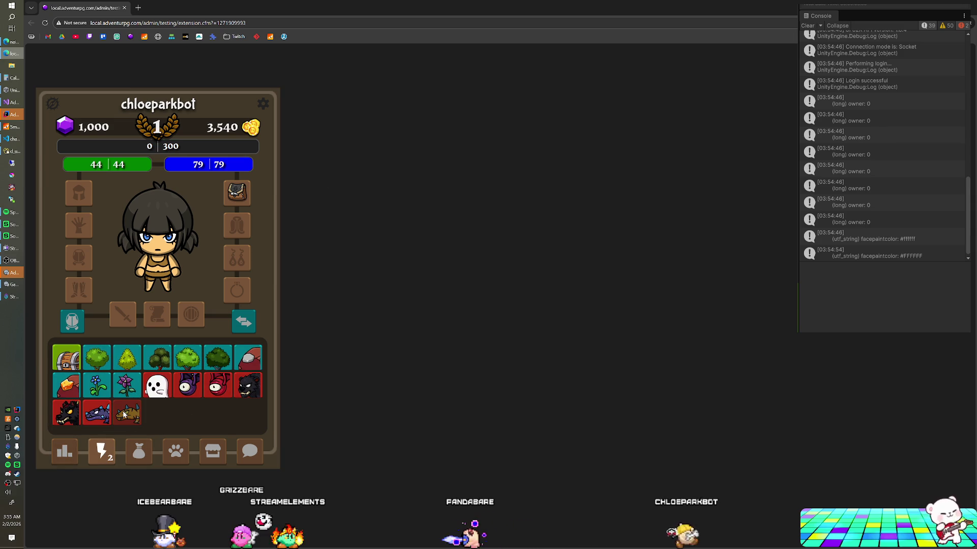
pyautogui.click(124, 414)
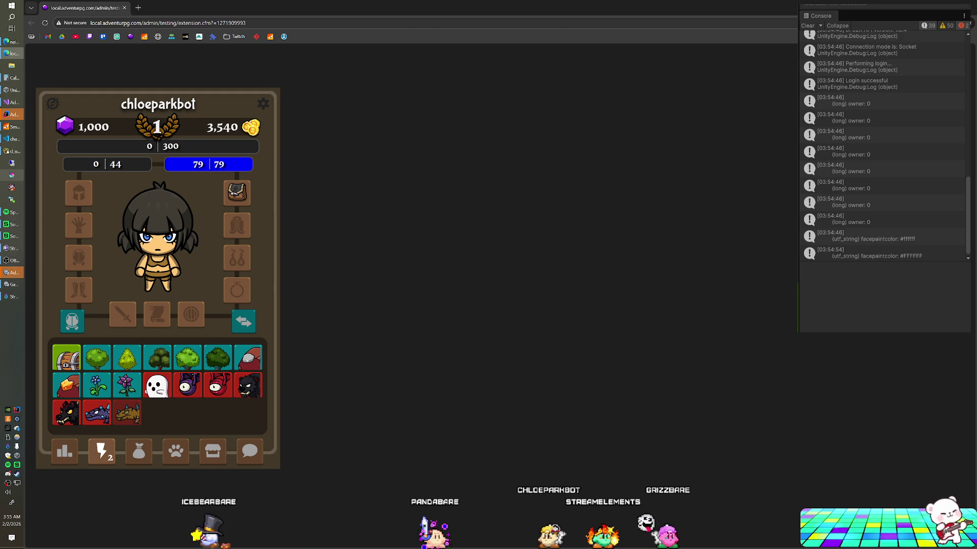
pyautogui.hotkey('alt', 'Tab')
pyautogui.hotkey('ctrl', 'p')
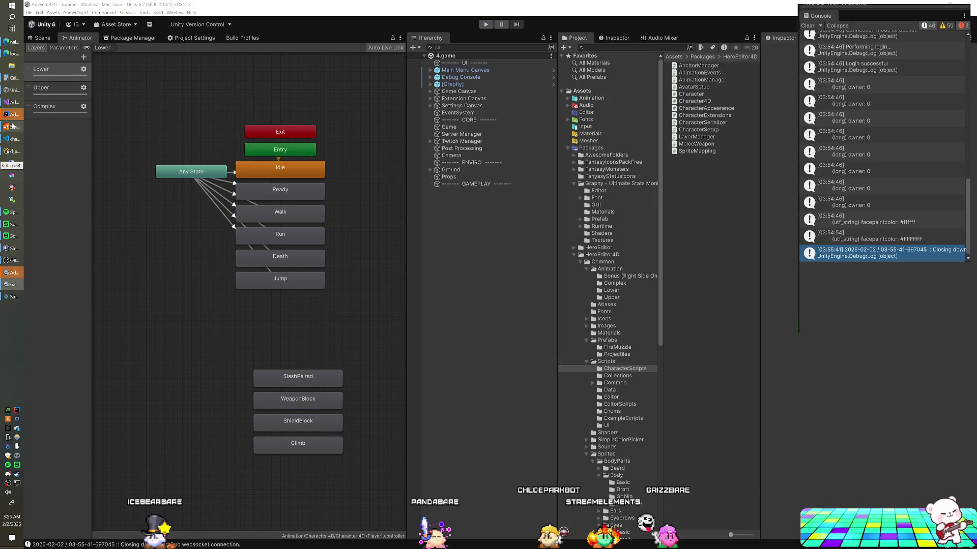
pyautogui.click(7, 103)
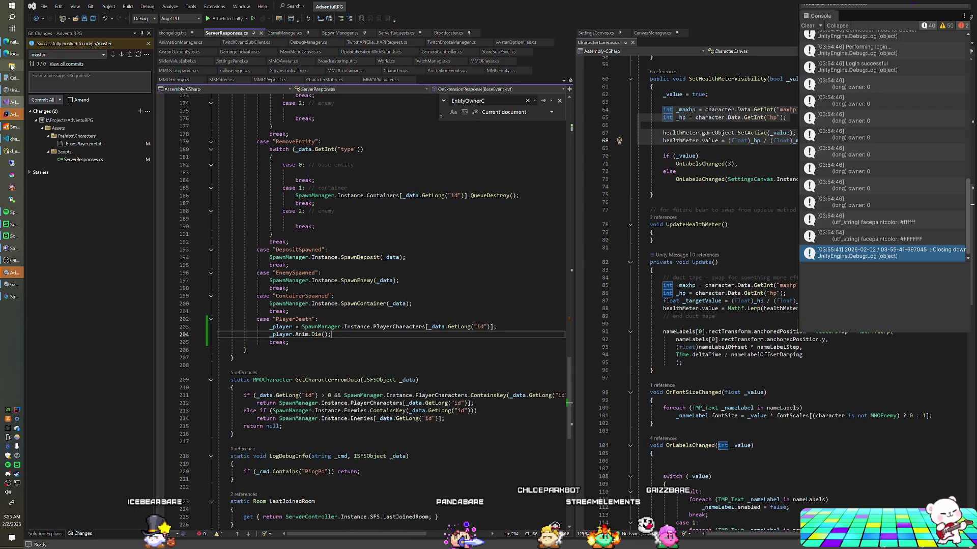
# - In IntelliJ, place the caret after attackTicks) on line 113 of Character.java's attack case
pyautogui.click(10, 116)
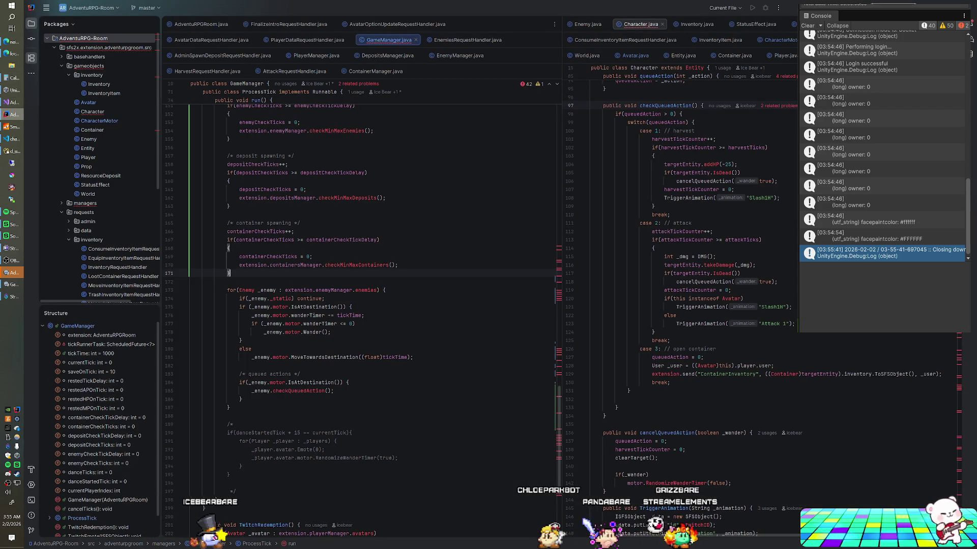
pyautogui.scroll(3, 356, 305)
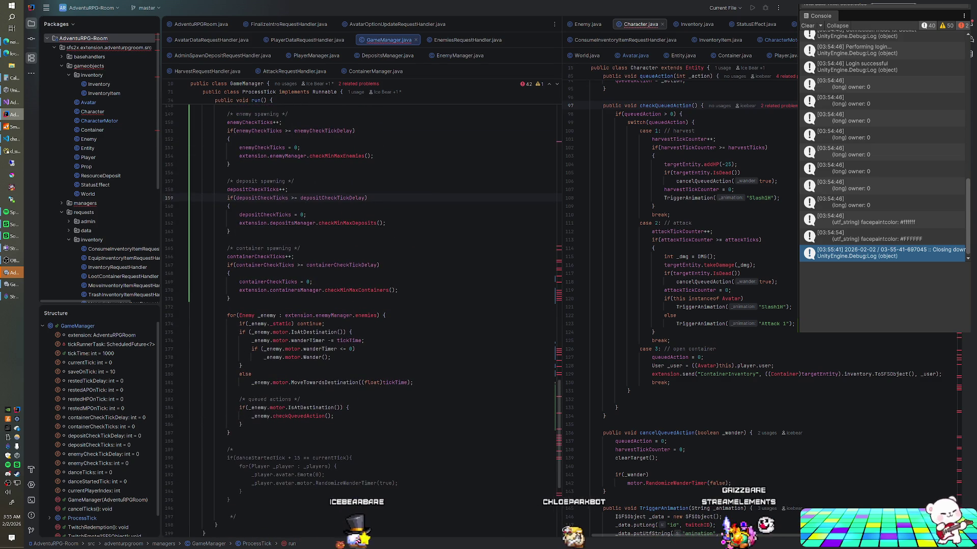
pyautogui.scroll(-4, 362, 305)
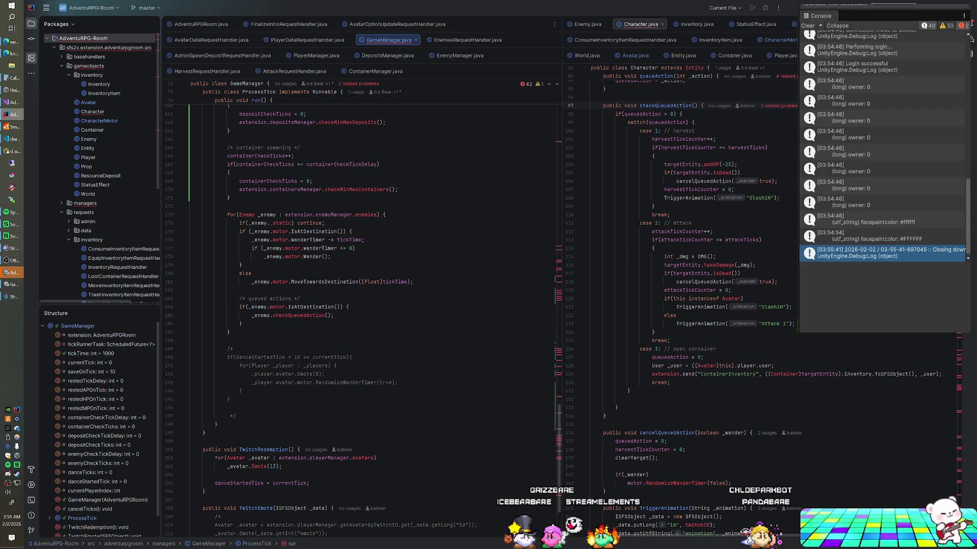
pyautogui.scroll(2, 702, 305)
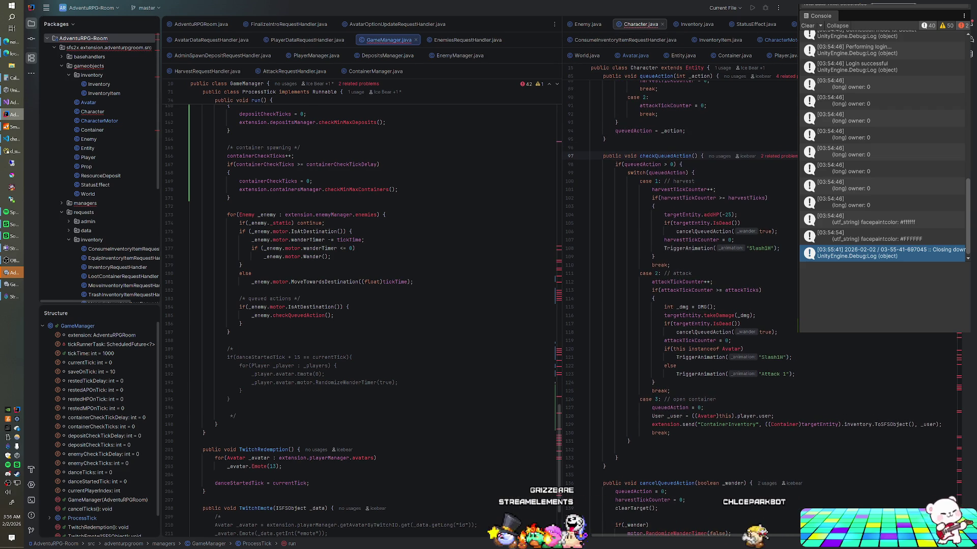
pyautogui.click(762, 290)
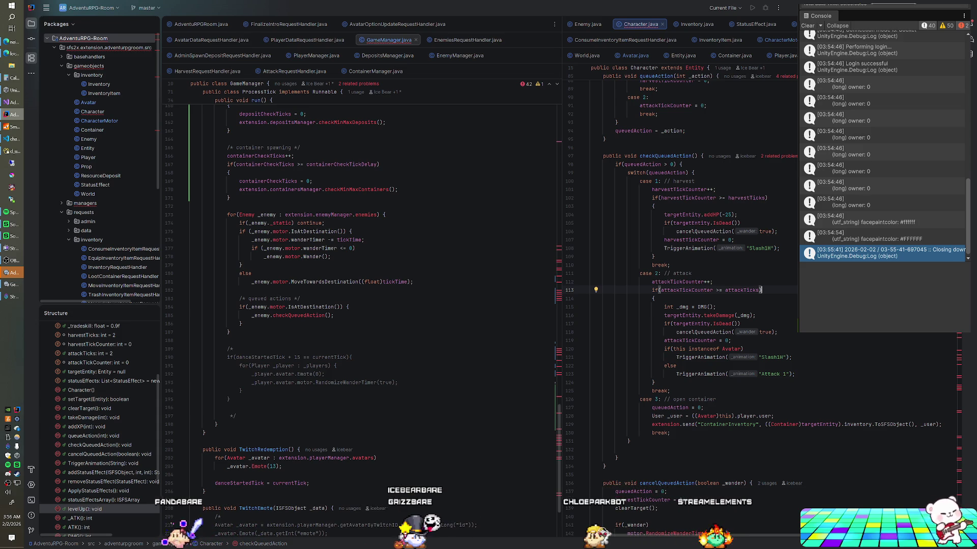
# - Add println statements printing targetEntity and _dmg in the attack case
pyautogui.press('Return')
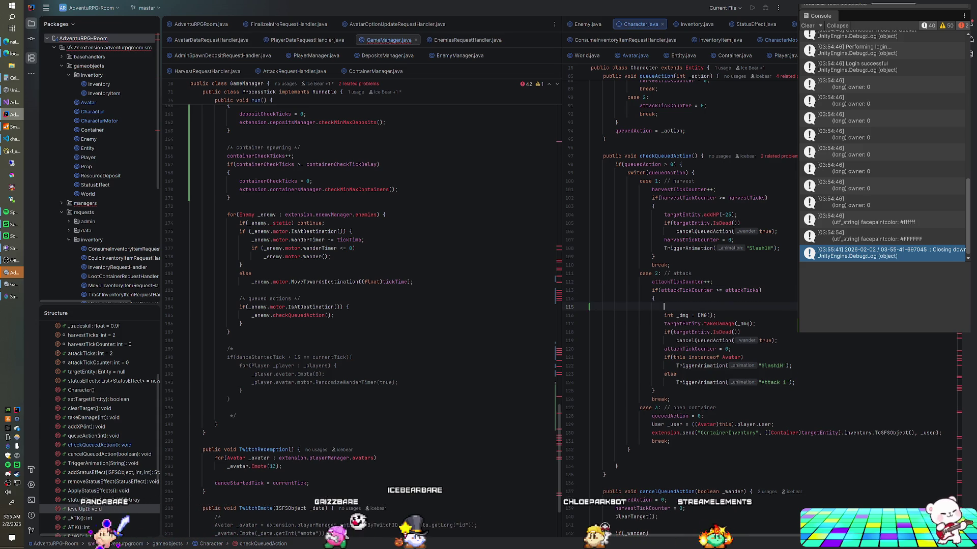
pyautogui.write('System.out.println')
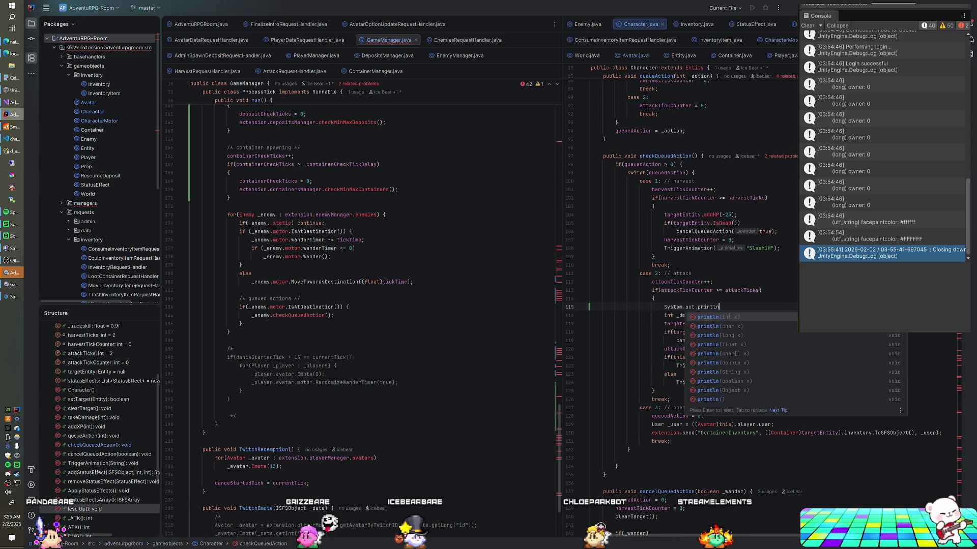
pyautogui.press('Return')
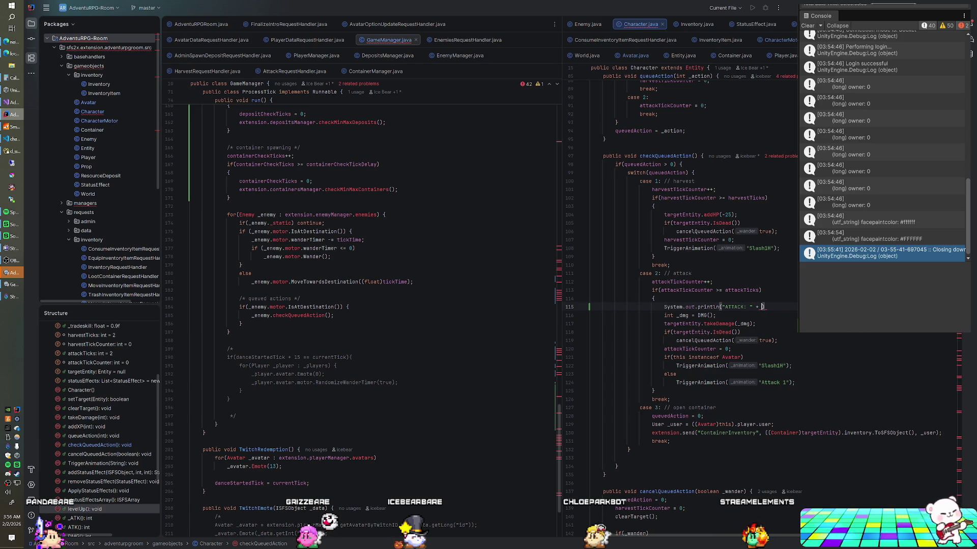
pyautogui.write('targetEnt')
pyautogui.press('Return')
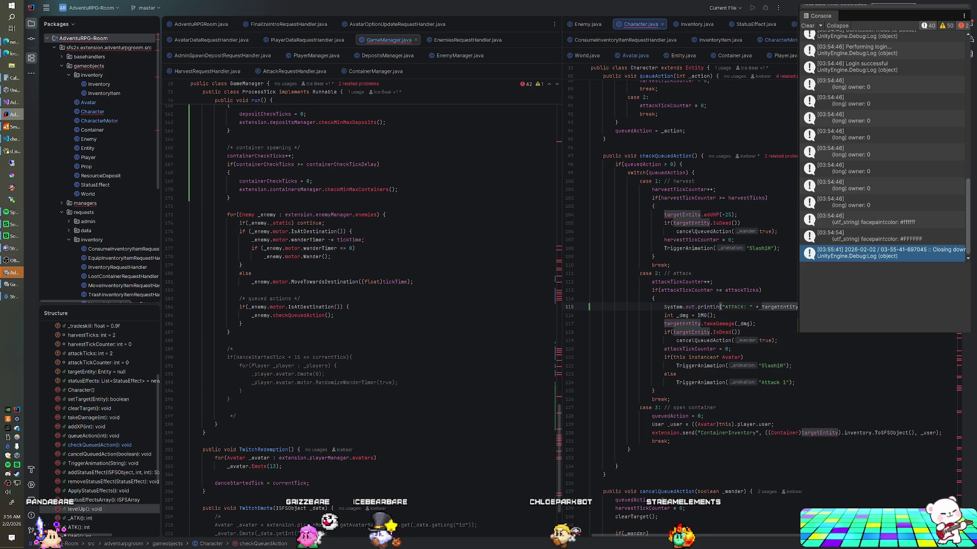
pyautogui.write('.')
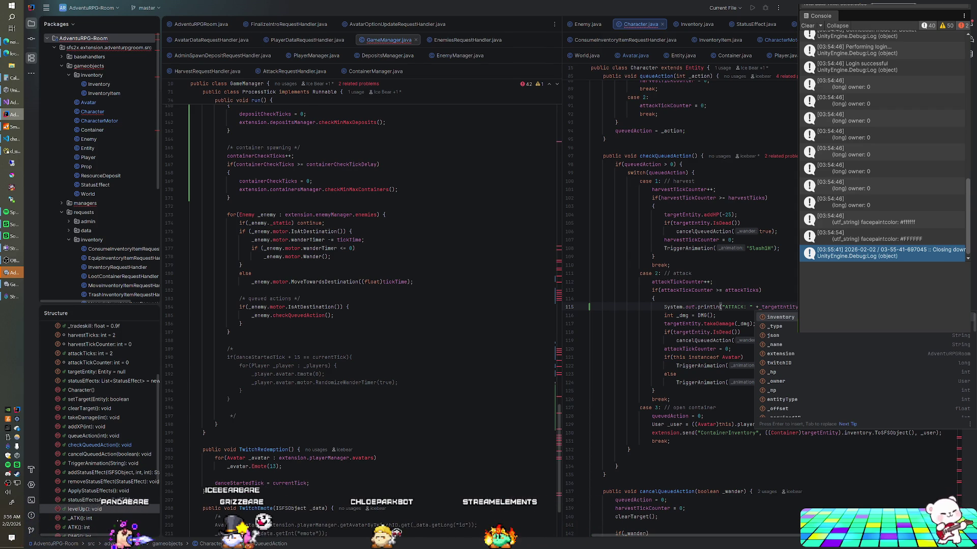
pyautogui.press('Escape')
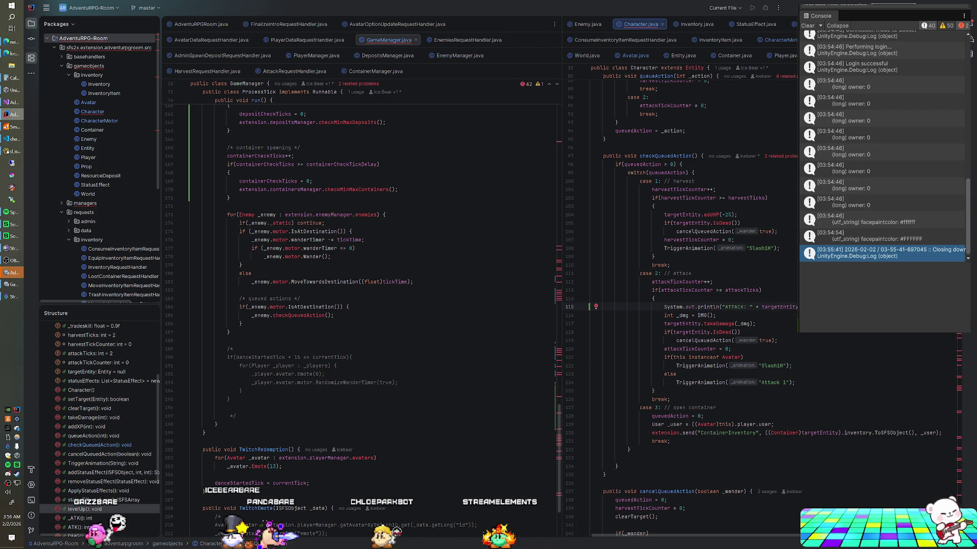
pyautogui.press('Return')
pyautogui.write('System.out.')
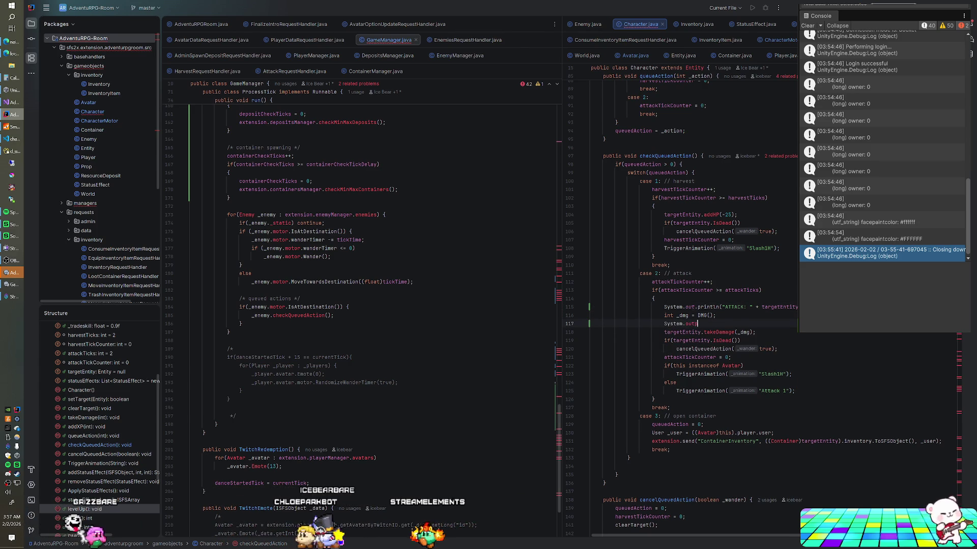
pyautogui.write('println(_')
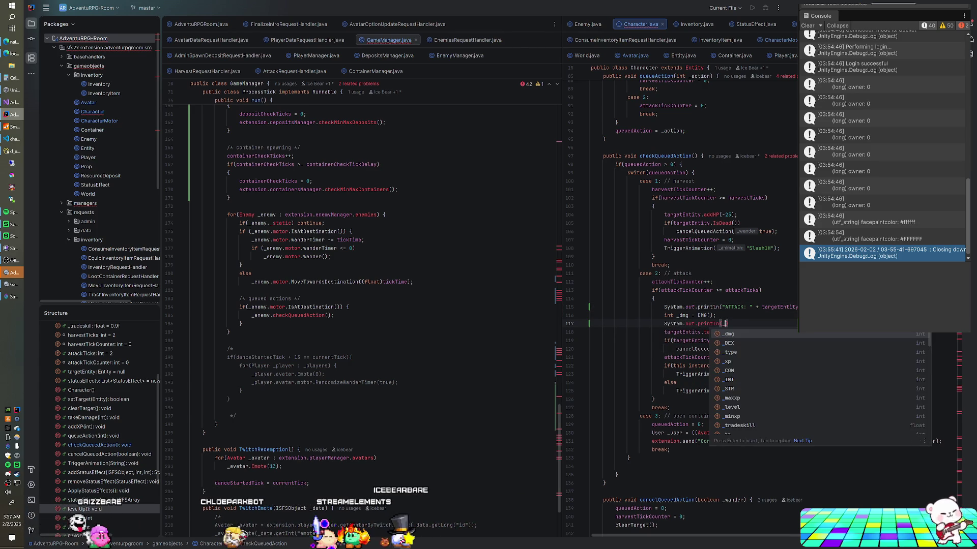
pyautogui.press('Return')
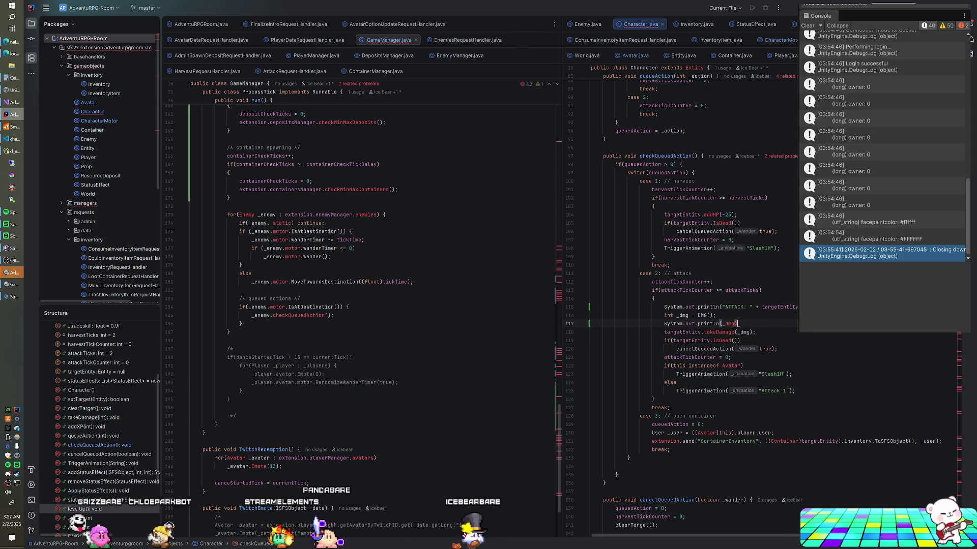
# - After takeDamage, print targetEntity.IsDead() and add a System.out.println(""); line
pyautogui.click(755, 332)
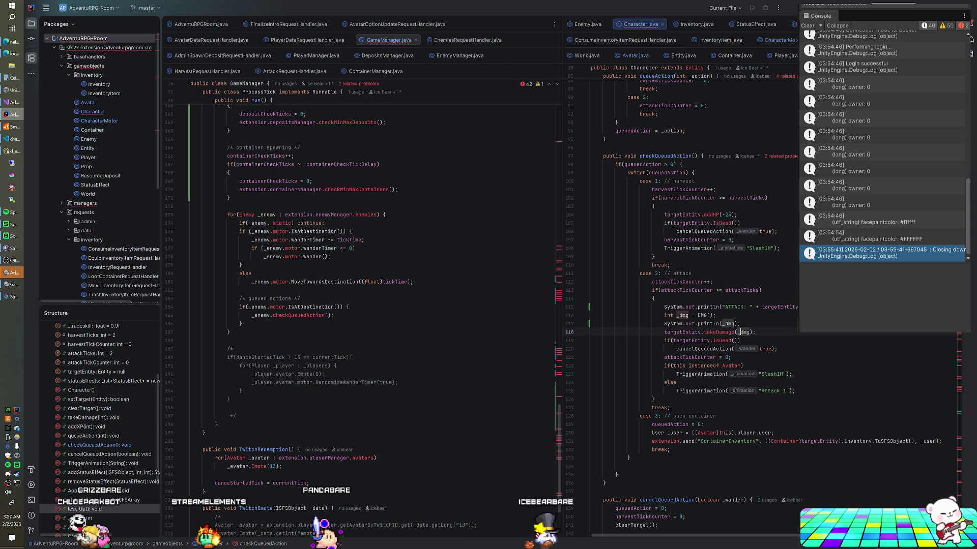
pyautogui.write('System.out.println(_tr')
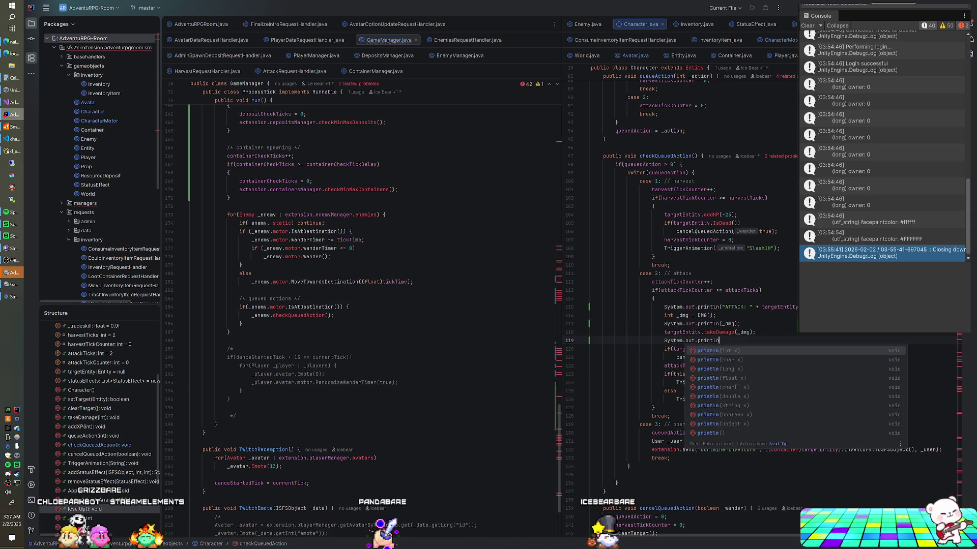
pyautogui.press('Return')
pyautogui.write('_t)')
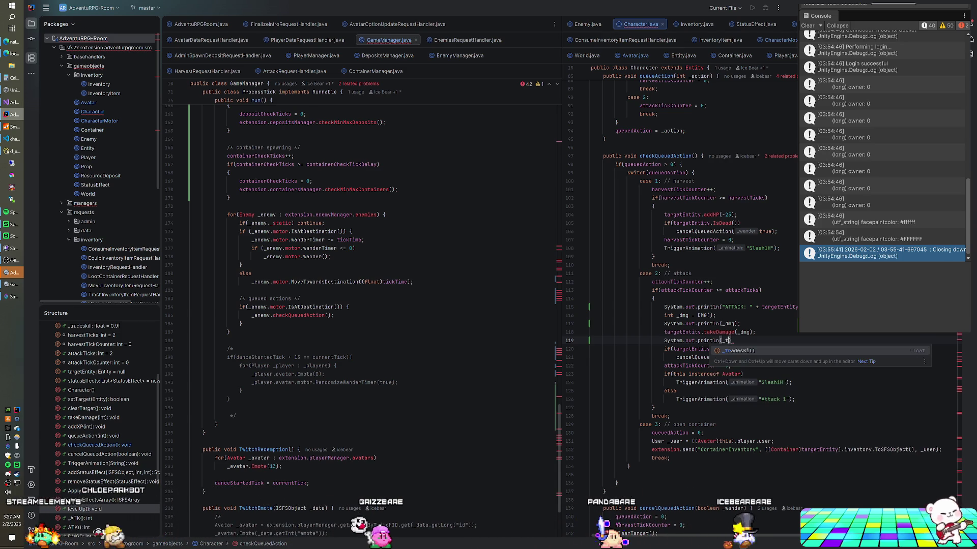
pyautogui.press('BackSpace')
pyautogui.write('targetE')
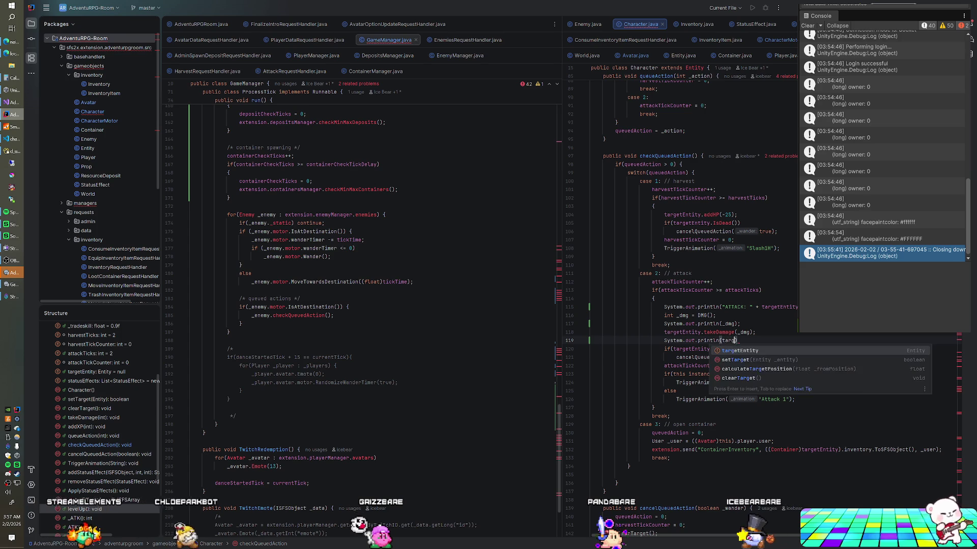
pyautogui.press('Return')
pyautogui.write('.IsDea')
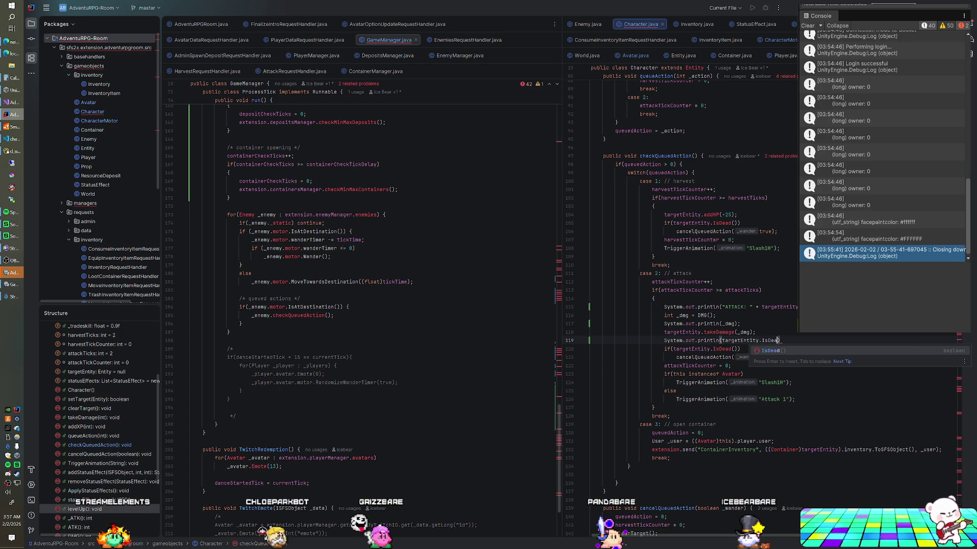
pyautogui.press('Return')
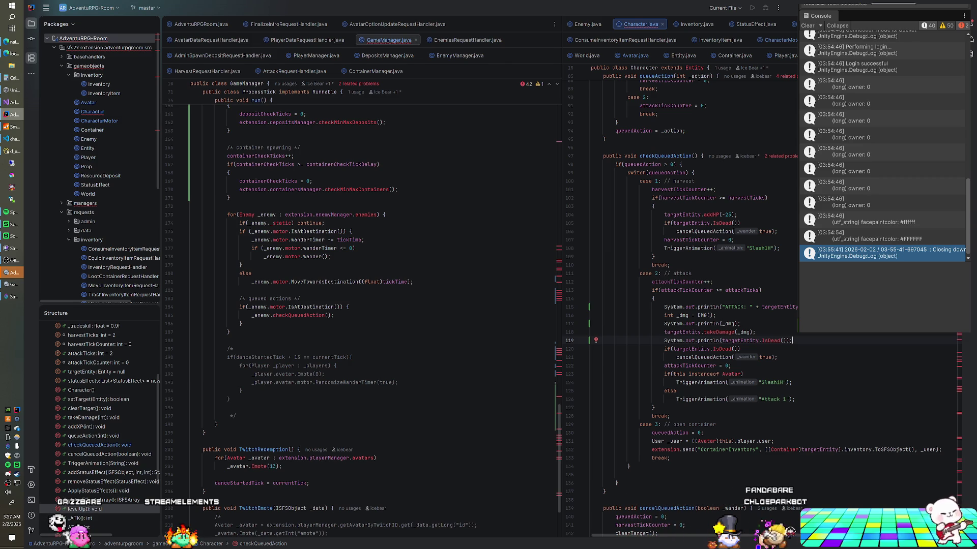
pyautogui.press('Return')
pyautogui.write('System.out.println')
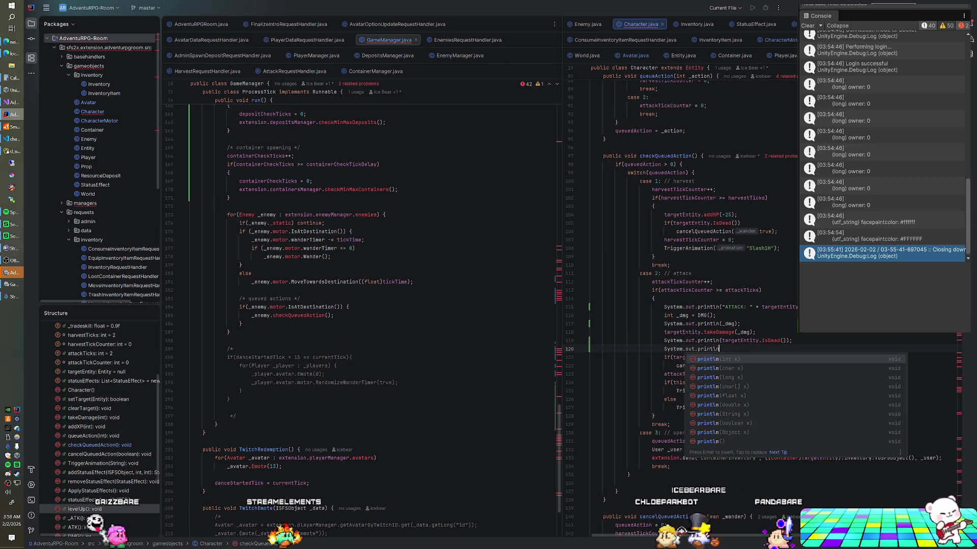
pyautogui.press('Return')
pyautogui.write('"");')
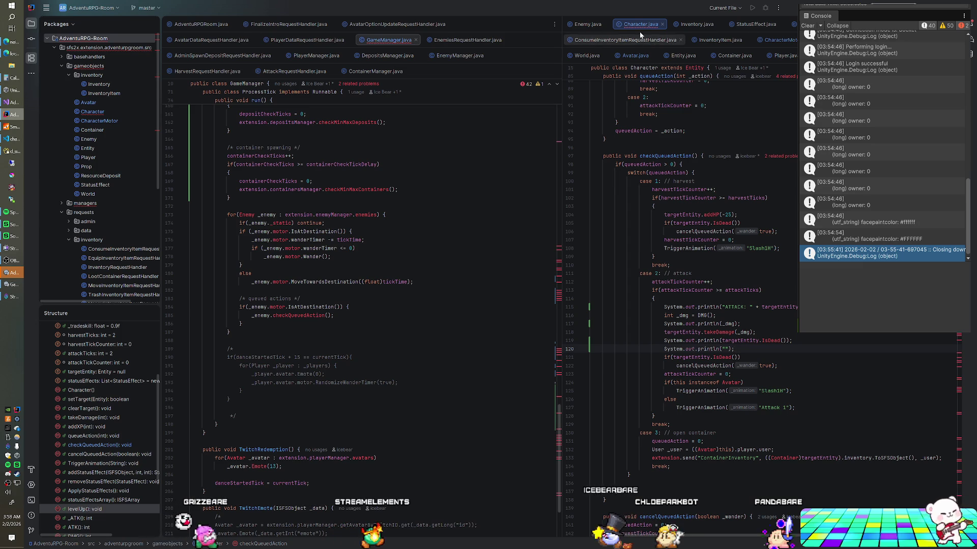
# - Look through Player.java and Avatar.java's death method, view AdventuRPGRoom.java, then return to Character.java
pyautogui.click(791, 56)
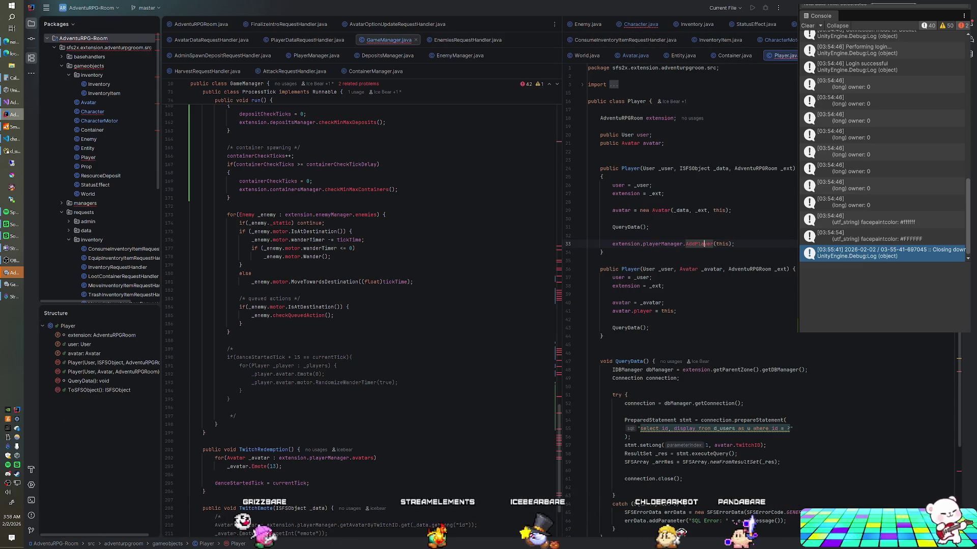
pyautogui.scroll(-5, 702, 305)
pyautogui.scroll(5, 702, 305)
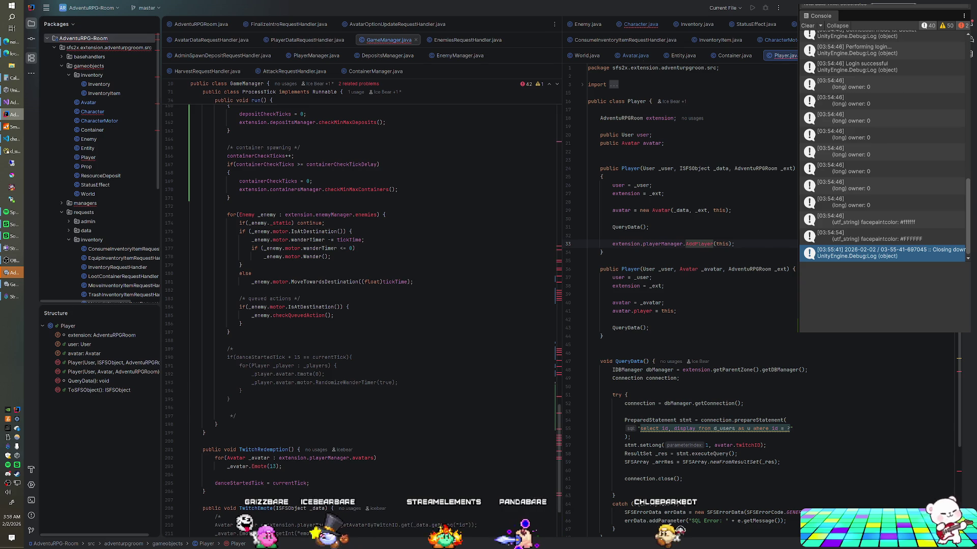
pyautogui.hotkey('ctrl', 'alt', 'Left')
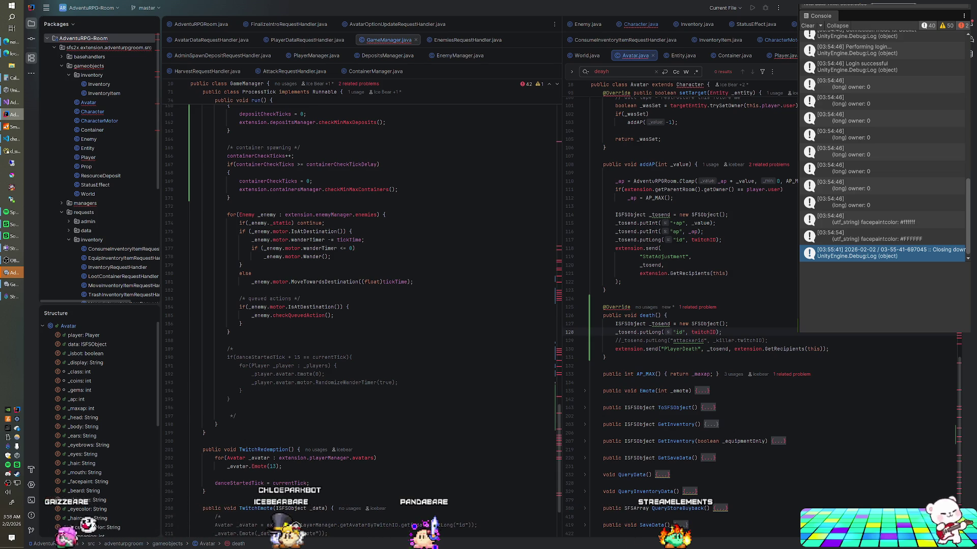
pyautogui.click(828, 349)
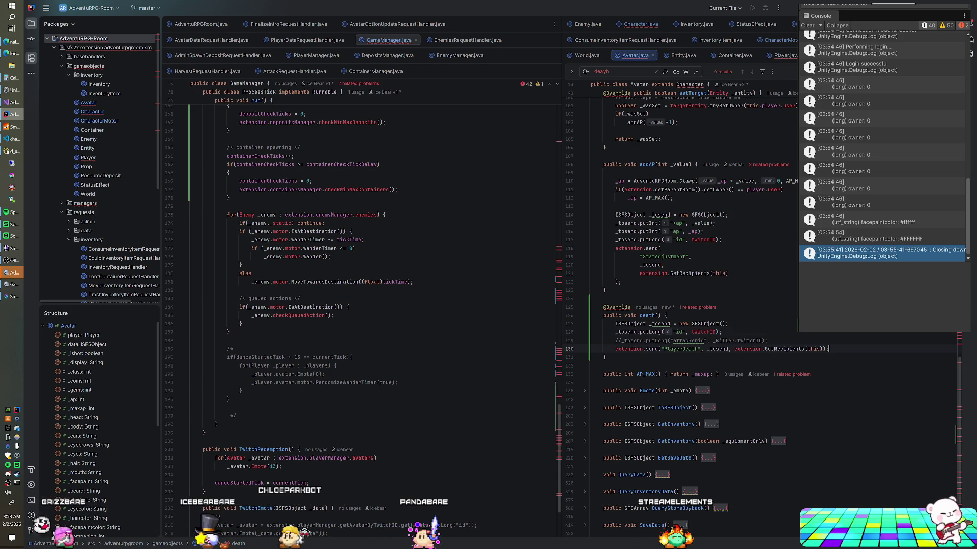
pyautogui.click(206, 26)
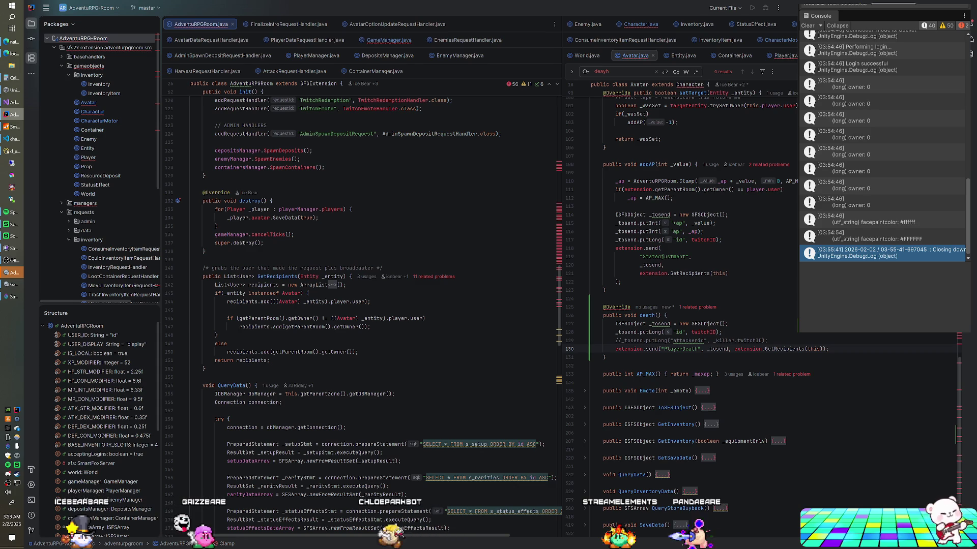
pyautogui.click(641, 25)
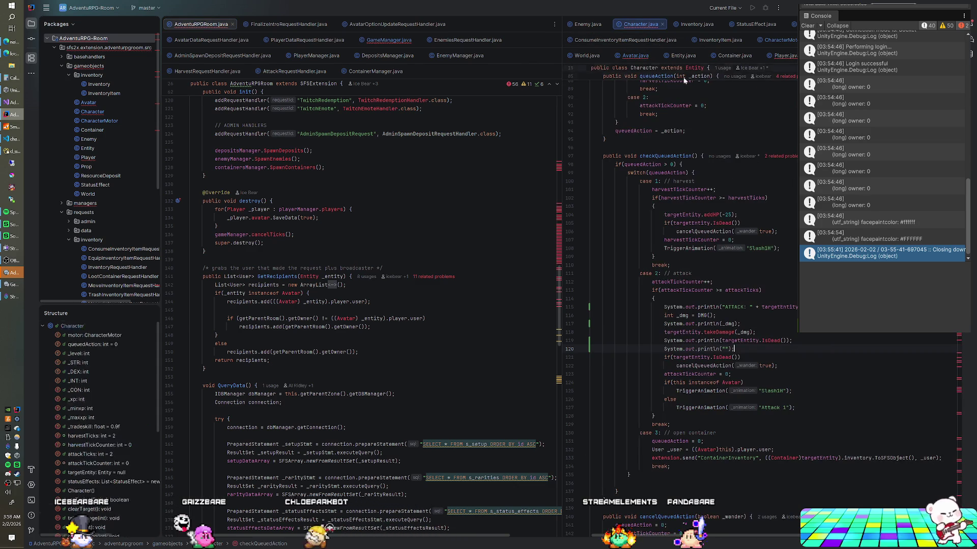
# - Scroll down through the Character class code in the right editor, then back up slightly
pyautogui.scroll(-8, 681, 306)
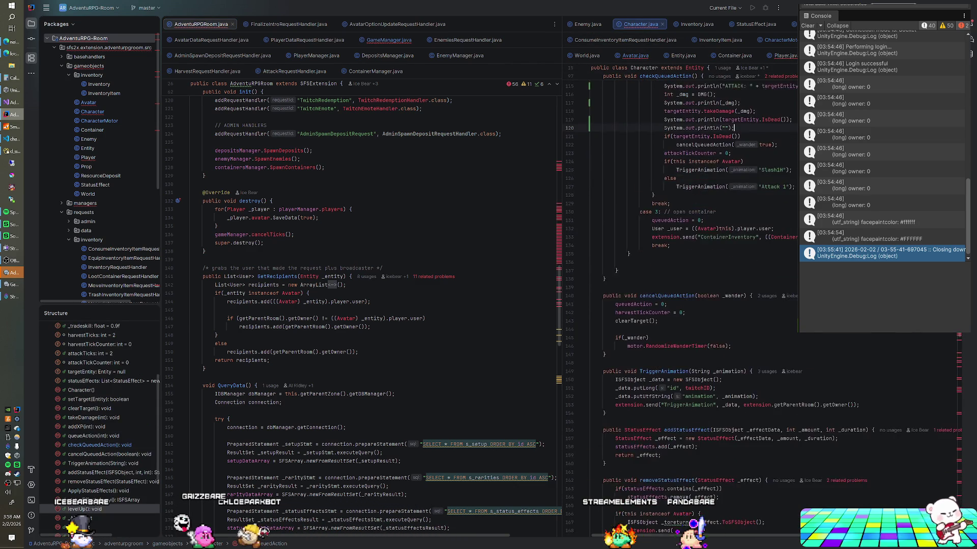
pyautogui.scroll(-11, 682, 306)
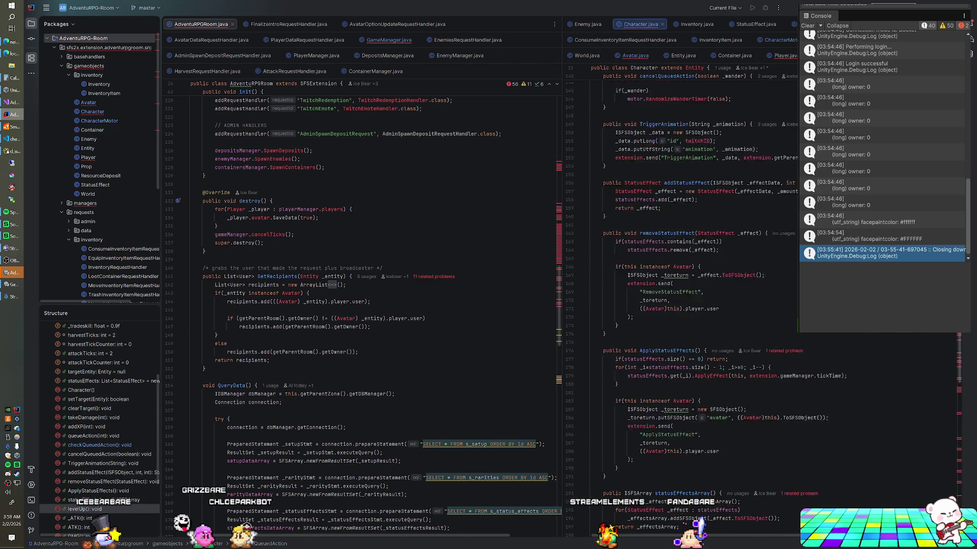
pyautogui.scroll(-12, 682, 305)
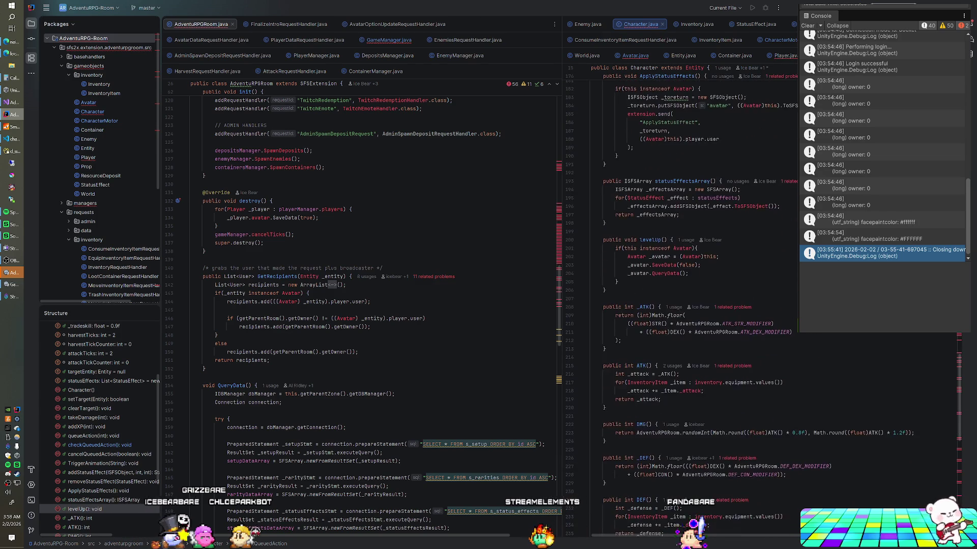
pyautogui.scroll(-14, 682, 305)
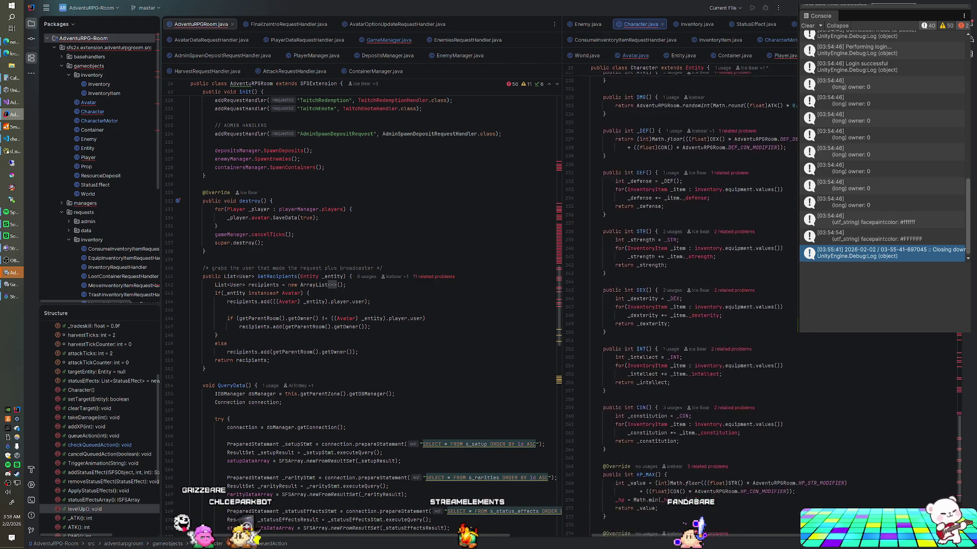
pyautogui.scroll(-1, 682, 305)
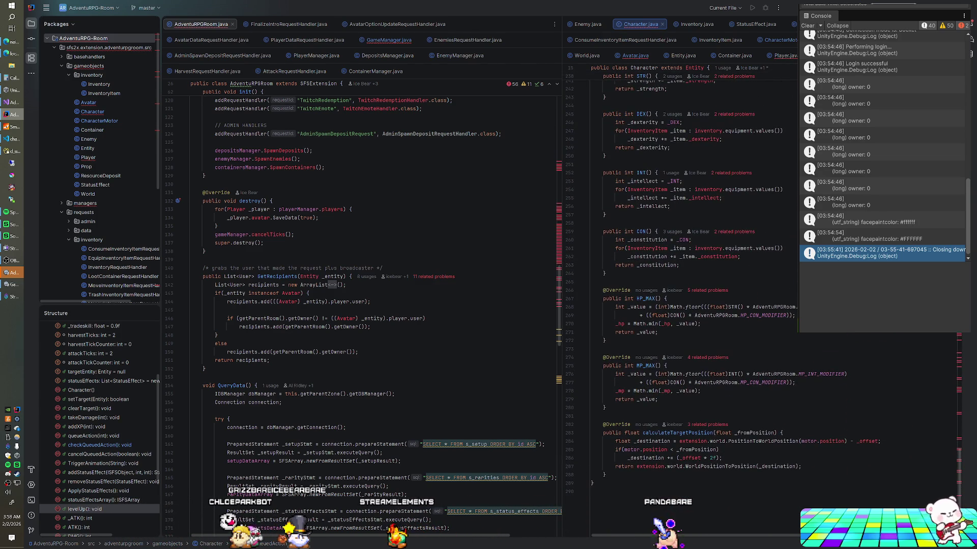
pyautogui.scroll(-4, 99, 422)
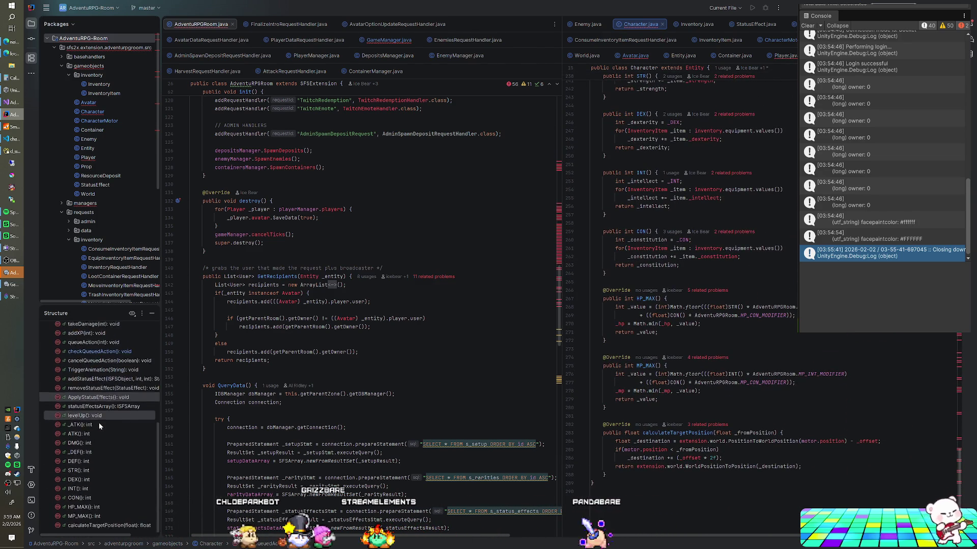
pyautogui.scroll(3, 96, 487)
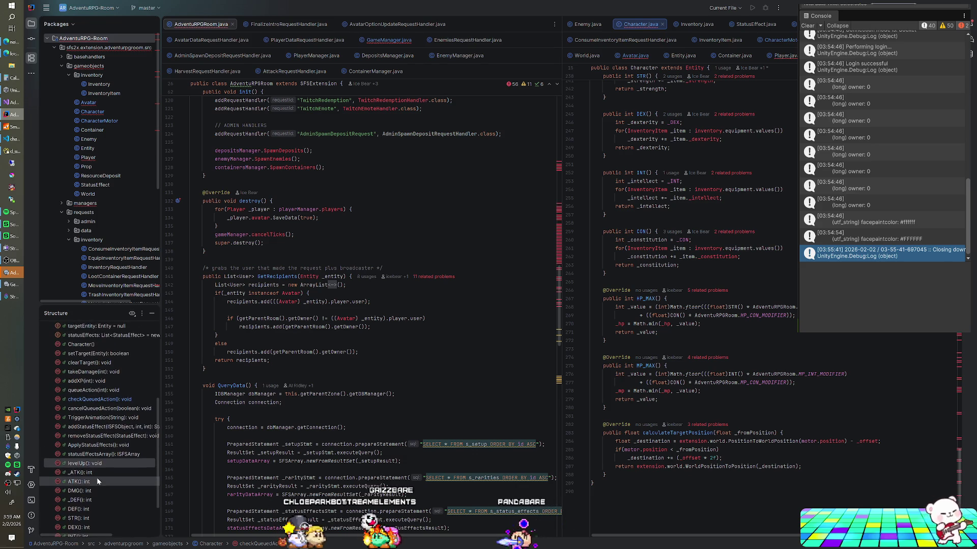
pyautogui.scroll(1, 110, 443)
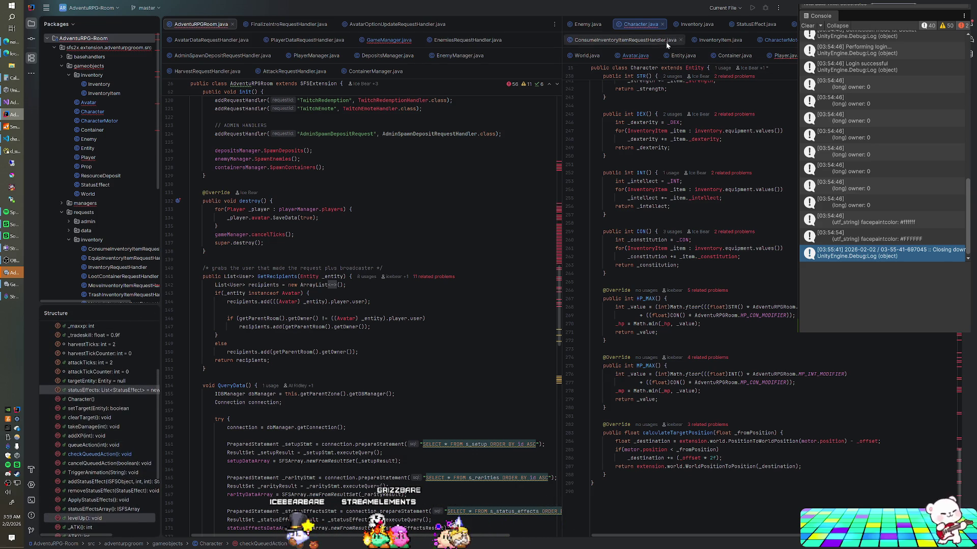
# - Show Entity.java beside AdventuRPGRoom.java and locate the death() call inside addHP
pyautogui.click(688, 60)
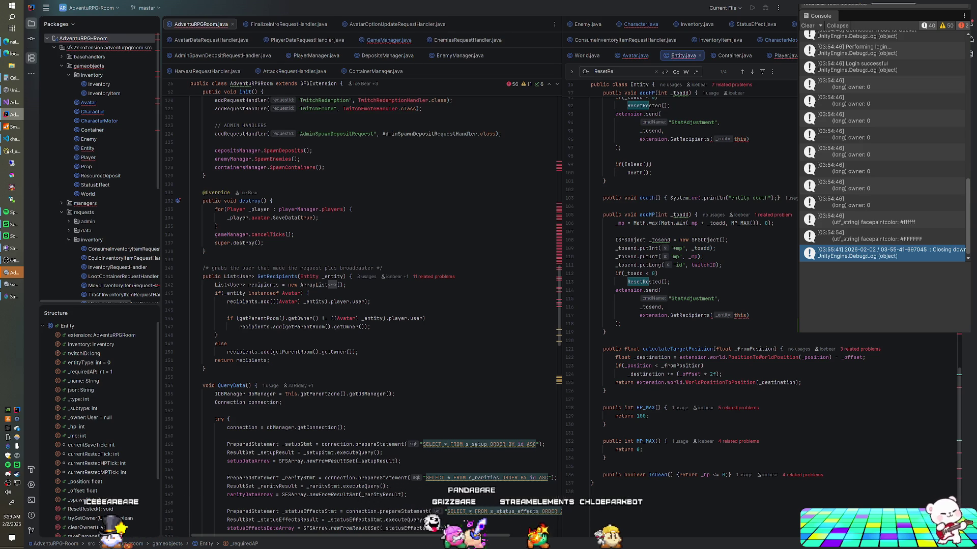
pyautogui.click(651, 172)
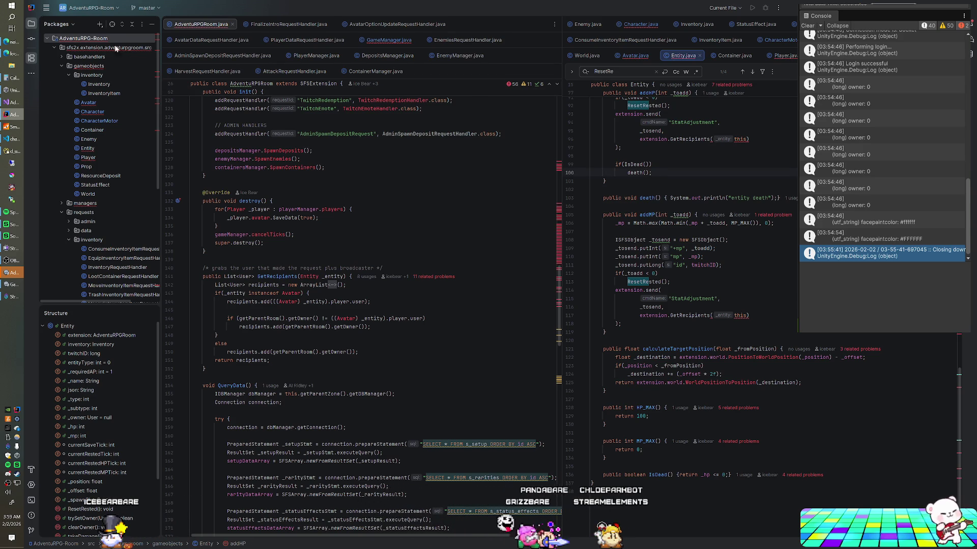
pyautogui.click(206, 176)
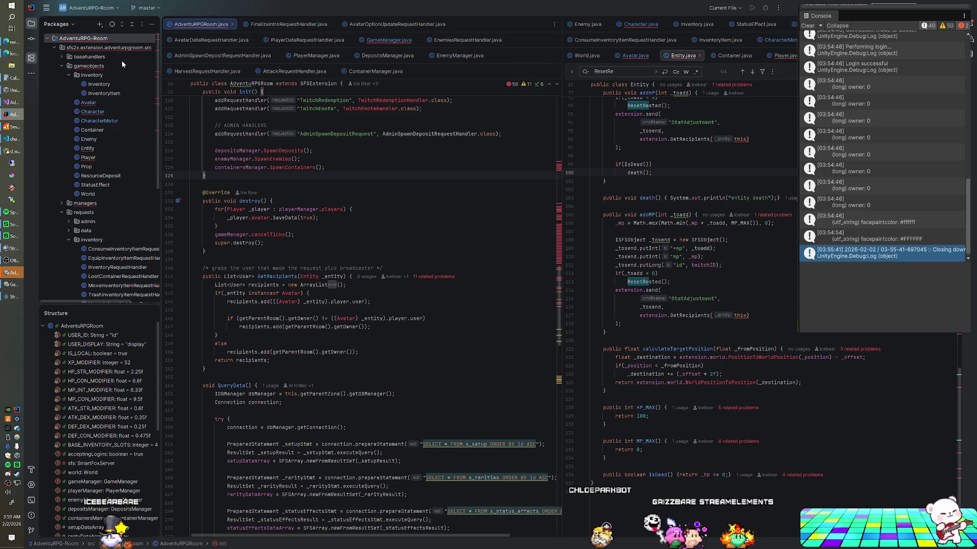
pyautogui.rightClick(84, 40)
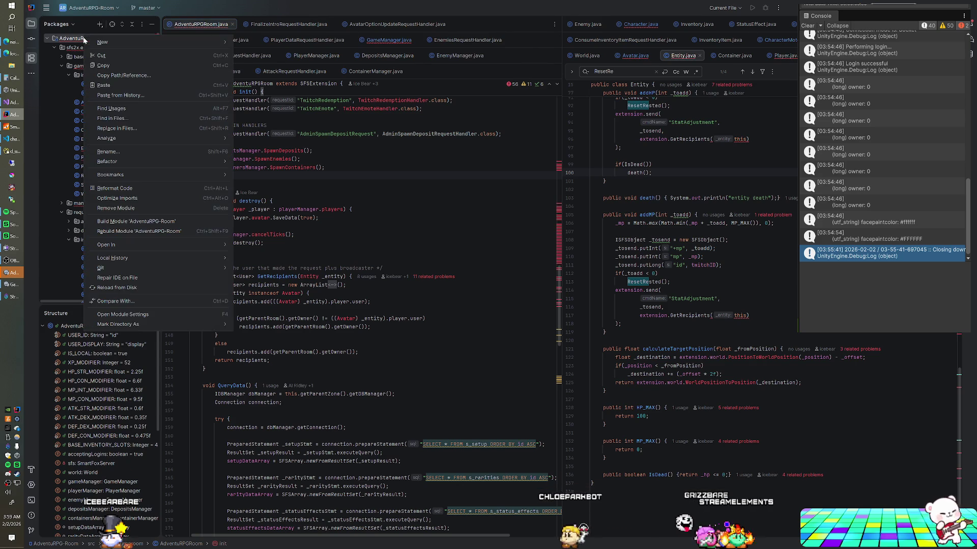
# - Build Module 'AdventuRPG-Room', then close and relaunch the SmartFoxServer 2X console
pyautogui.click(125, 223)
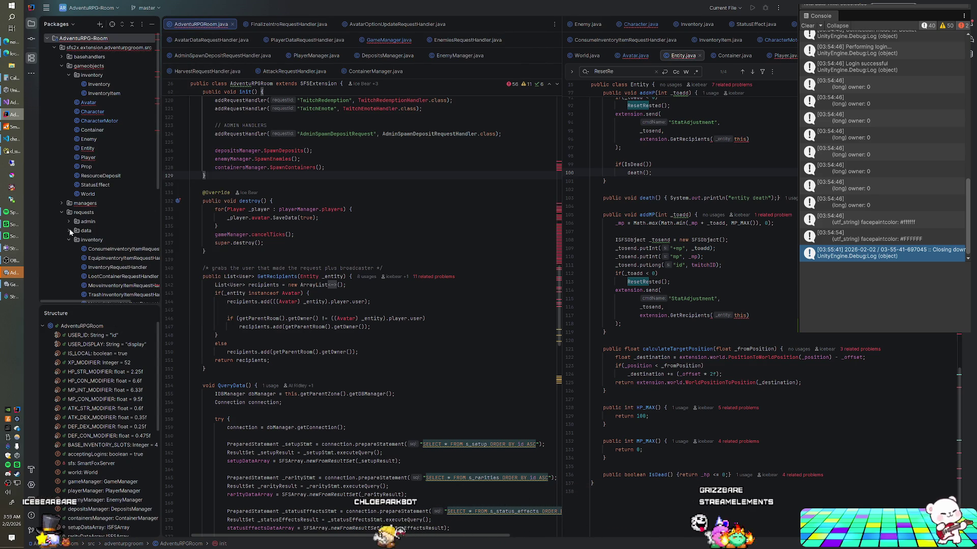
pyautogui.click(22, 131)
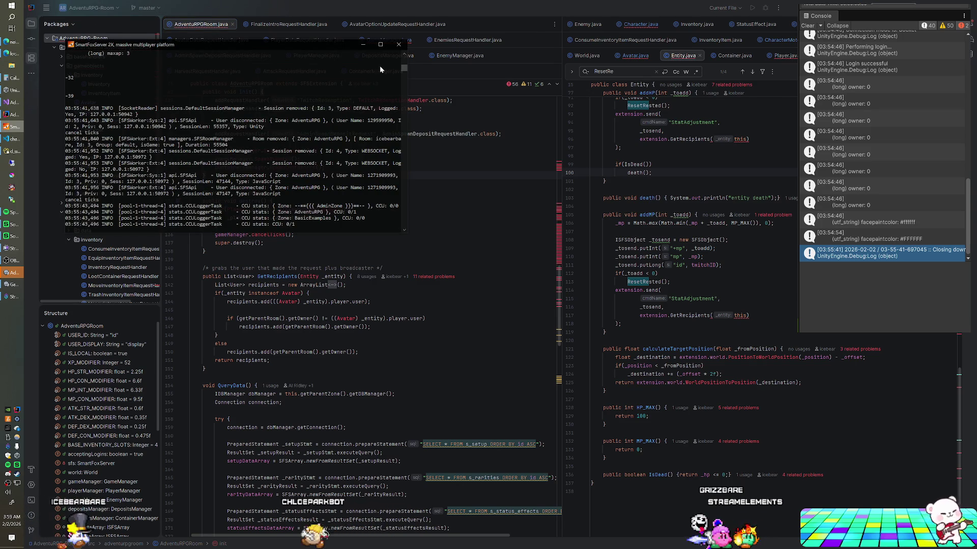
pyautogui.click(398, 44)
pyautogui.click(11, 123)
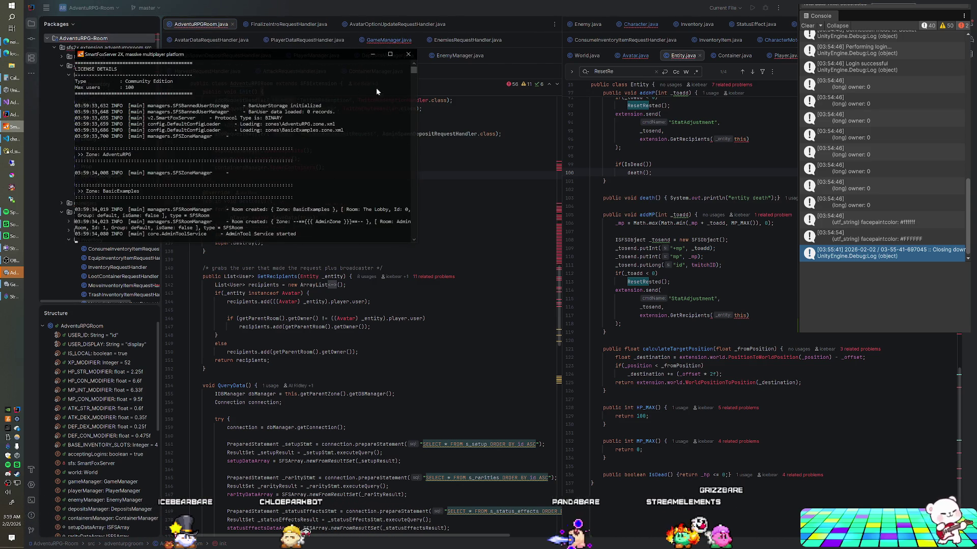
pyautogui.hotkey('alt', 'Tab')
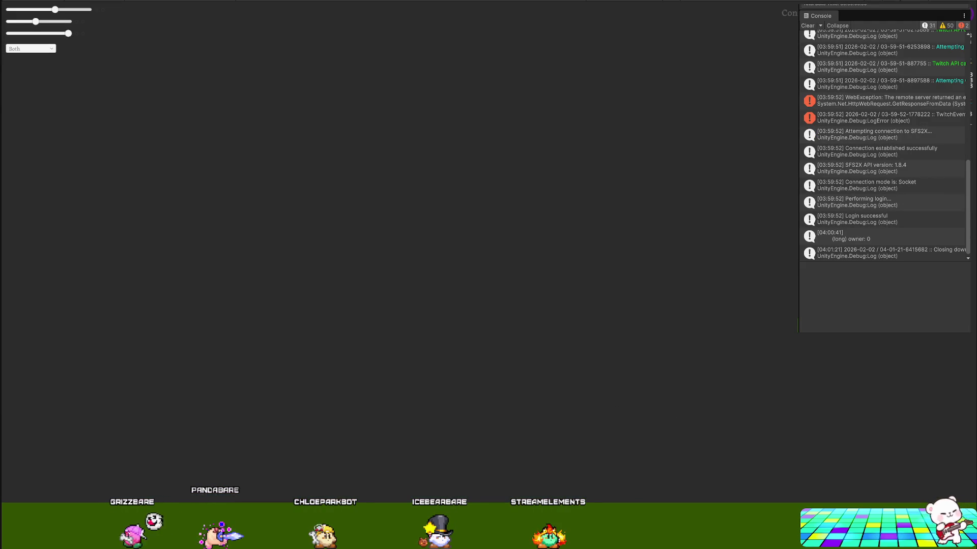
# - Close the SmartFoxServer after the logout error and run Rebuild Module 'AdventuRPG-Room' in IntelliJ
pyautogui.hotkey('alt', 'Tab')
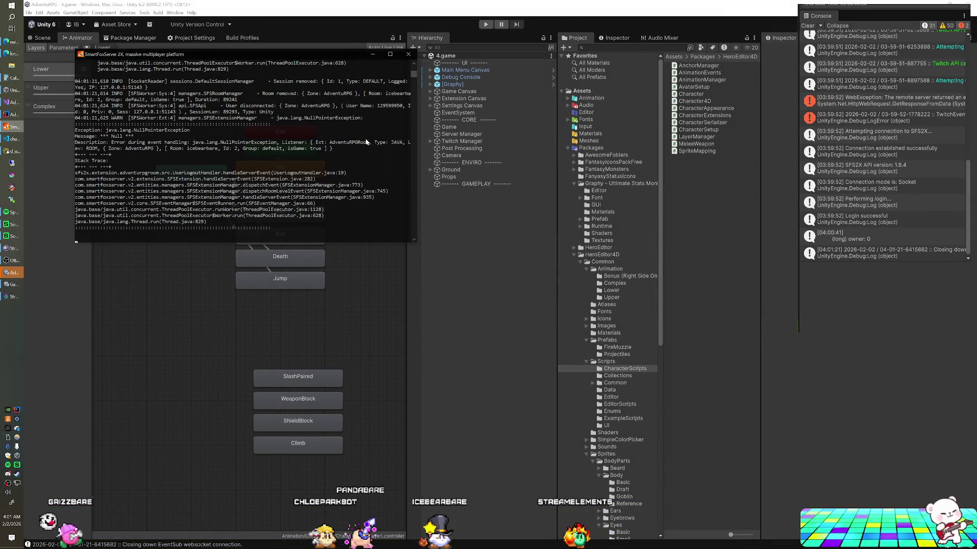
pyautogui.click(408, 53)
pyautogui.click(16, 113)
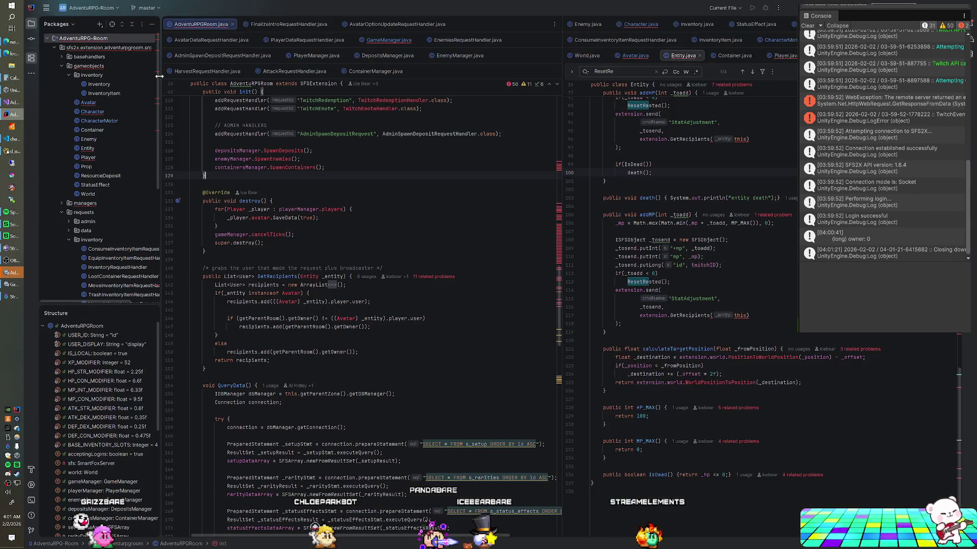
pyautogui.rightClick(112, 40)
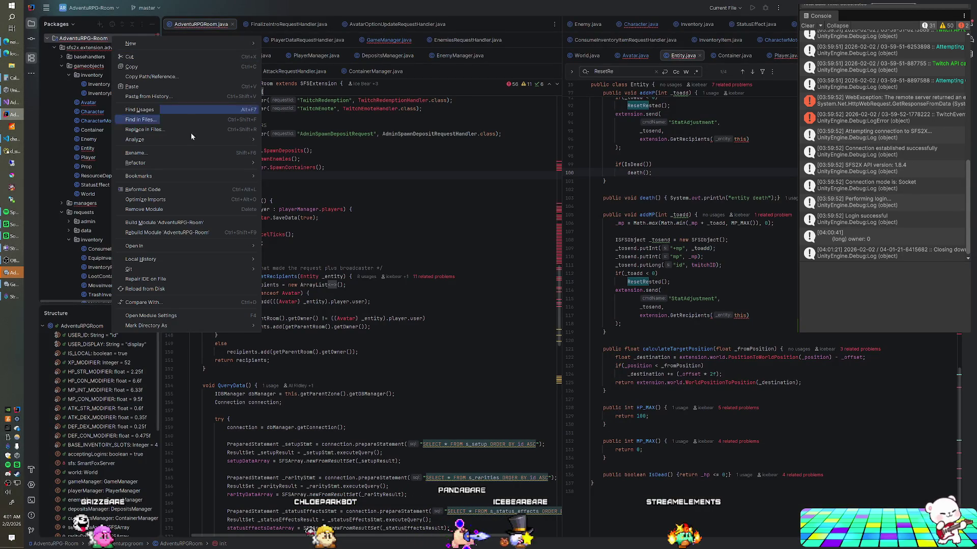
pyautogui.click(166, 232)
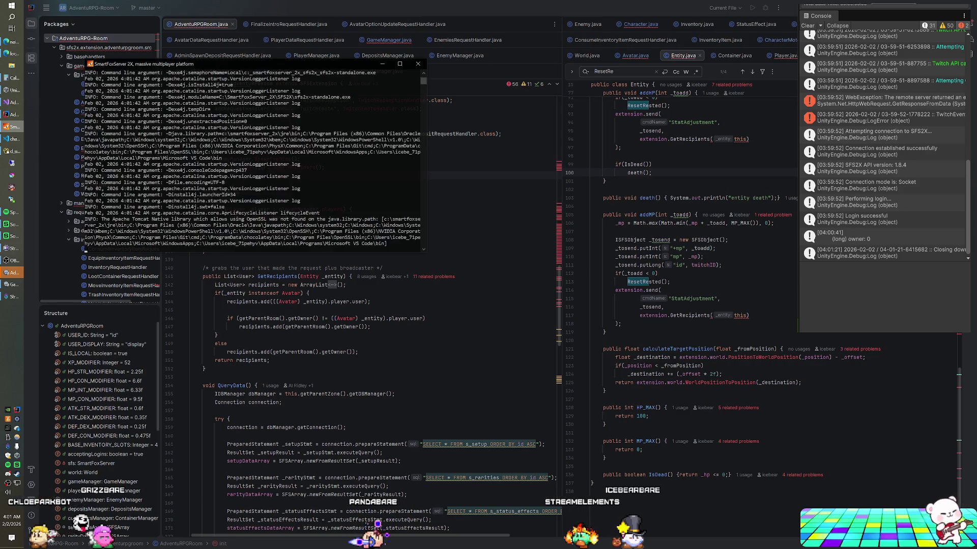
pyautogui.click(12, 284)
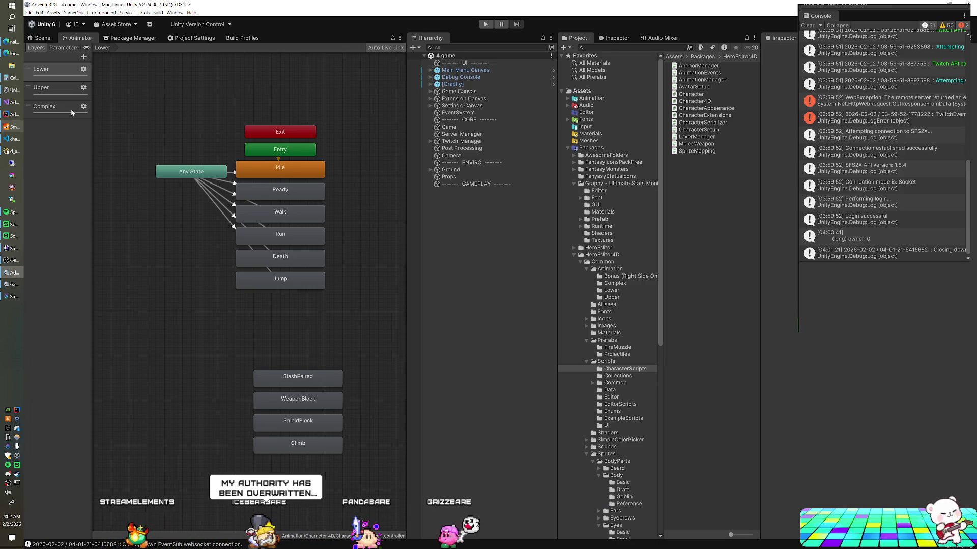
# - Check and minimize the SmartFoxServer console, press Play in Unity, then bring Edge forward
pyautogui.click(19, 128)
pyautogui.click(18, 128)
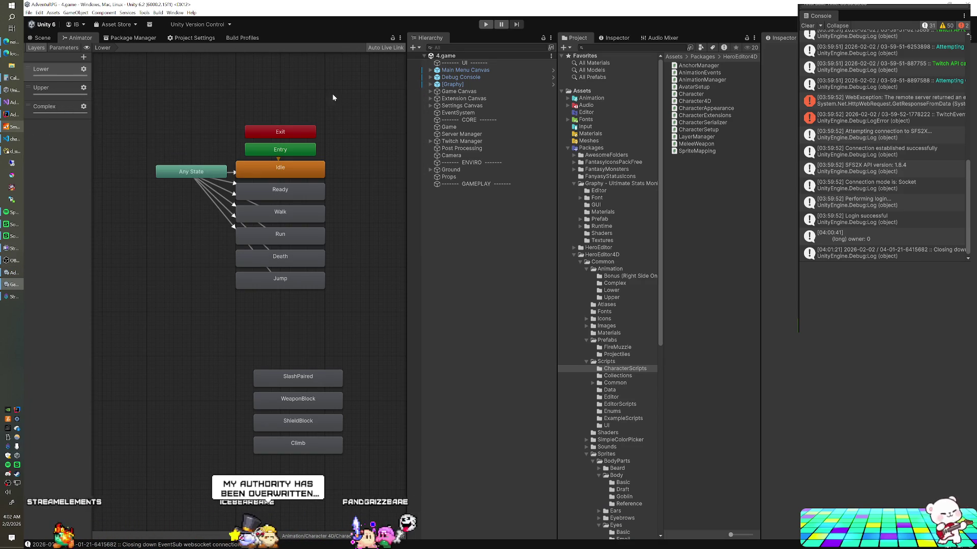
pyautogui.click(485, 25)
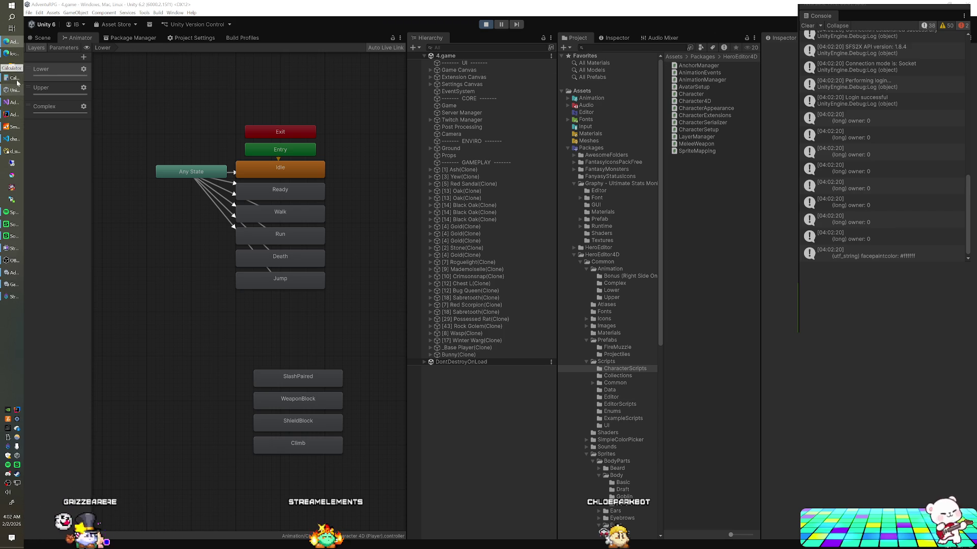
pyautogui.click(11, 53)
pyautogui.rightClick(10, 53)
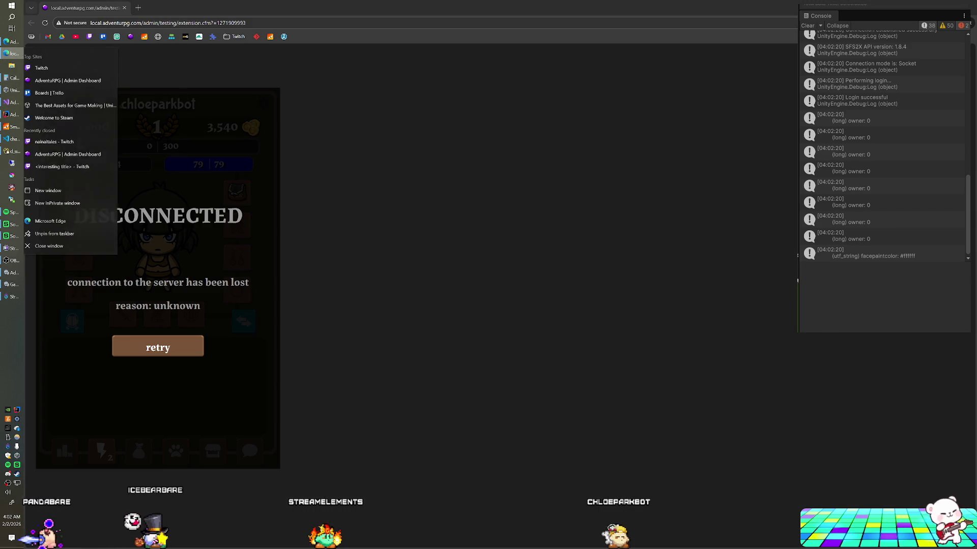
# - Dismiss Edge's jump list and leave the DISCONNECTED extension page for Unity
pyautogui.click(578, 148)
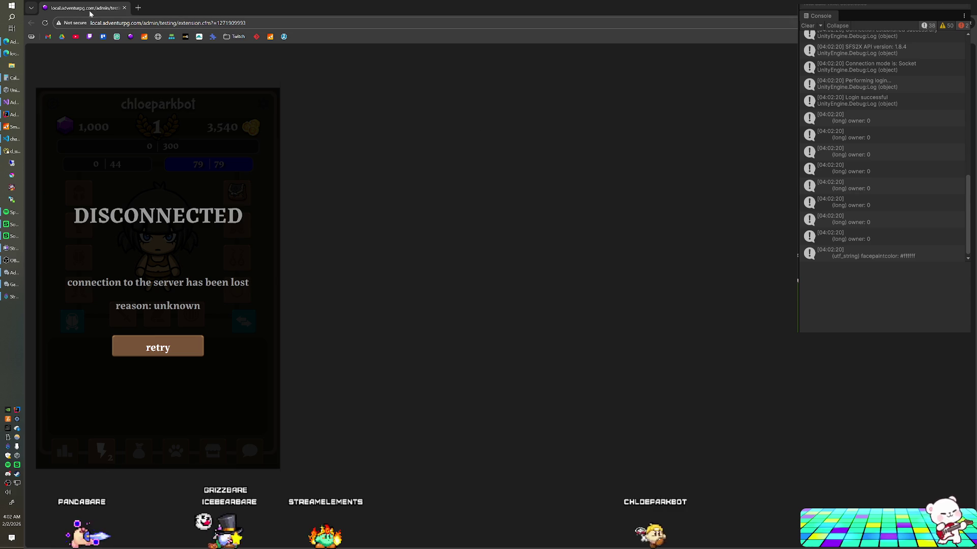
pyautogui.hotkey('alt', 'Tab')
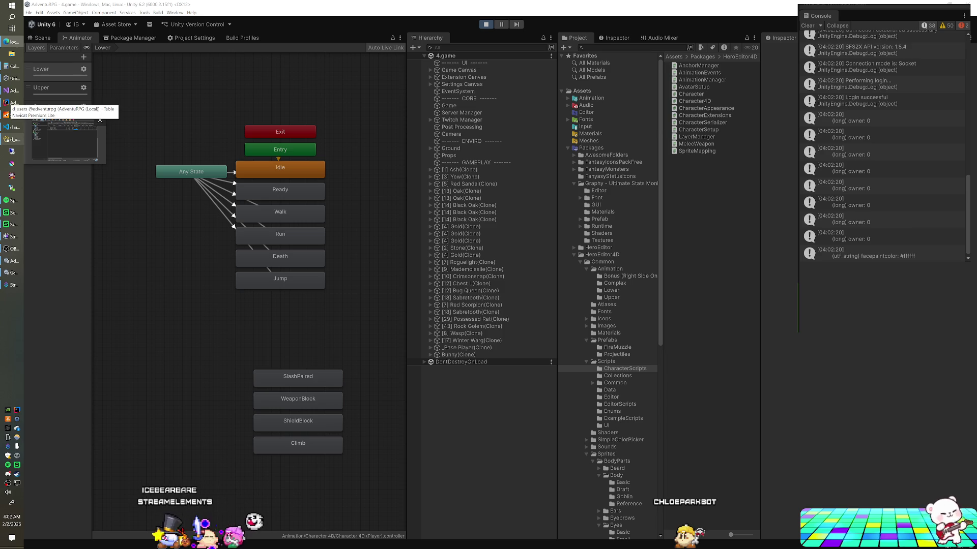
# - In the game, open the character's unlocks, plant a conifer tree and use a charge on the black wolf
pyautogui.click(11, 249)
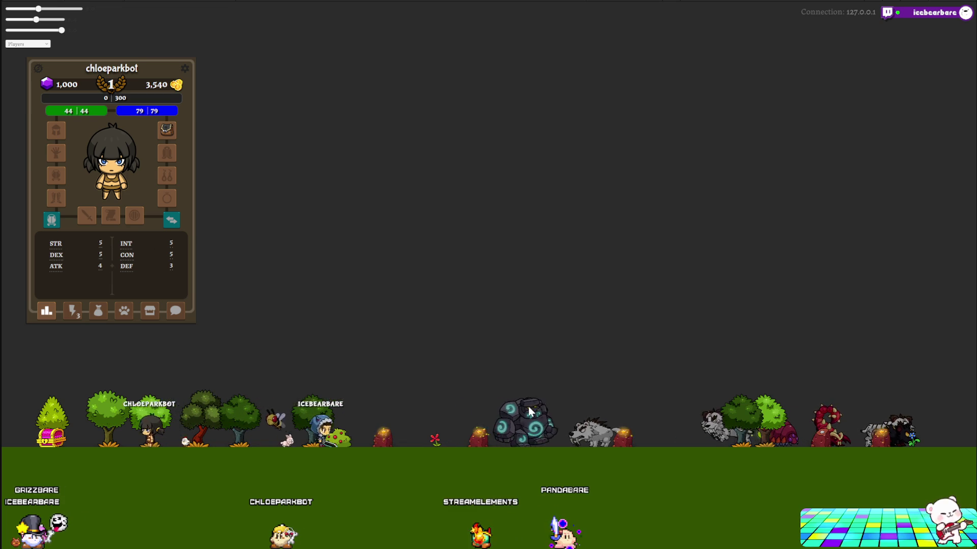
pyautogui.click(71, 310)
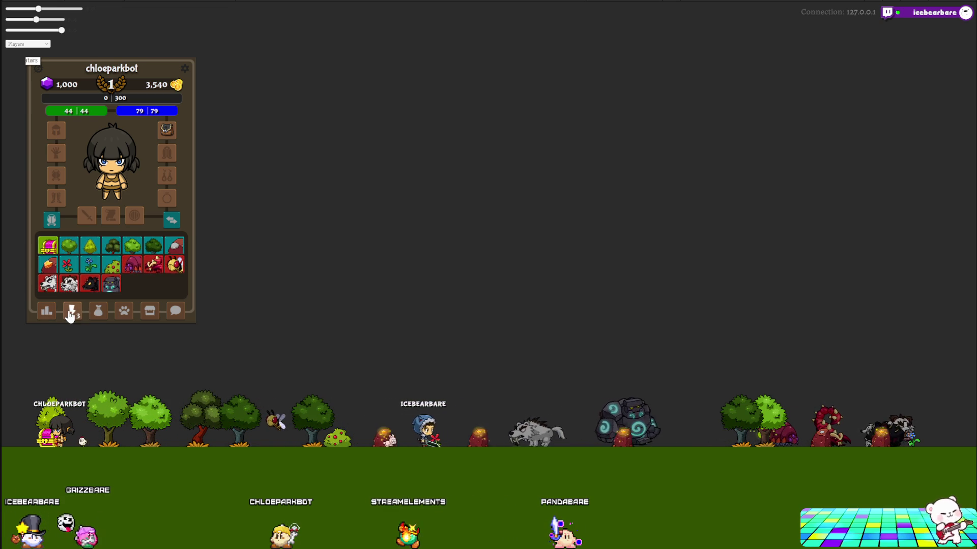
pyautogui.click(90, 245)
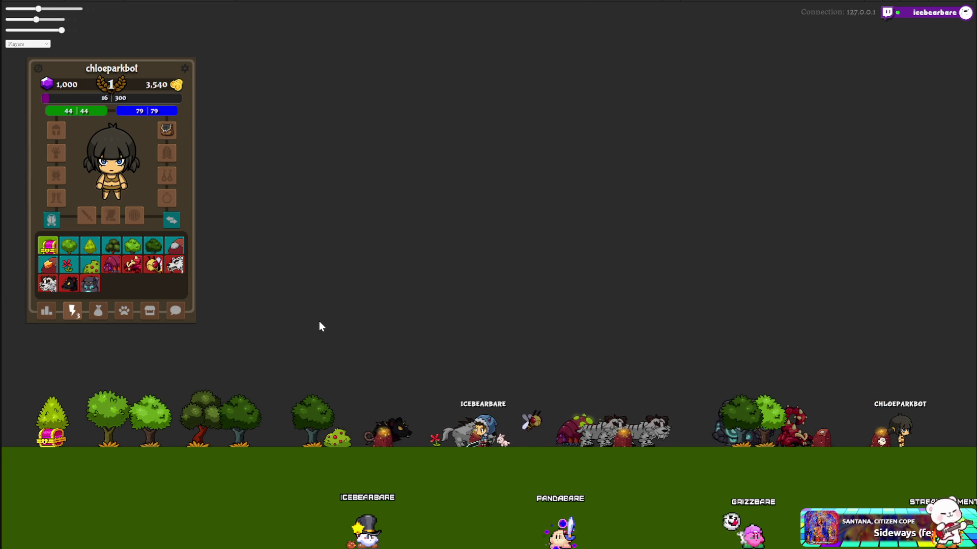
pyautogui.click(69, 284)
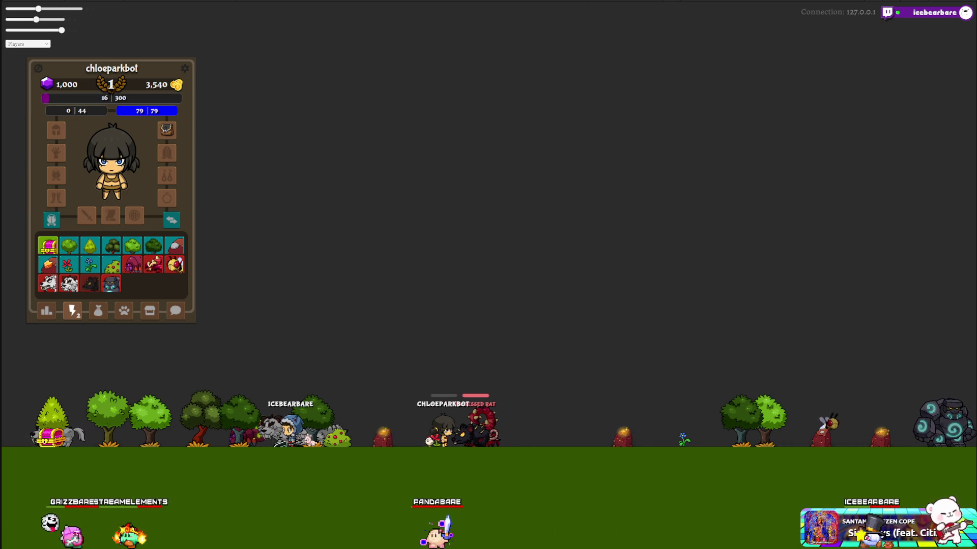
pyautogui.click(202, 162)
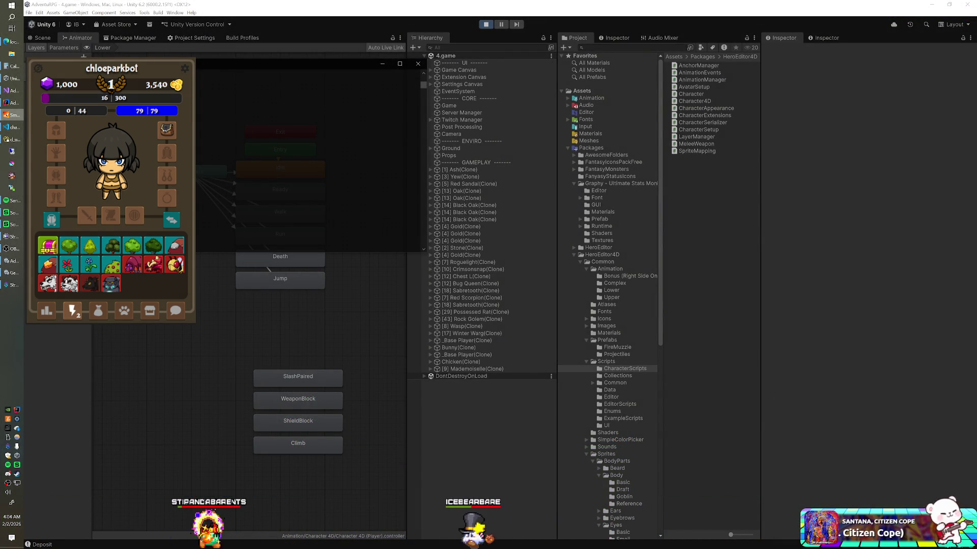
# - Glance at Enemy.java and Entity.java, then open Character.java to view its stat getters and HP_MAX/MP_MAX
pyautogui.hotkey('alt', 'Tab')
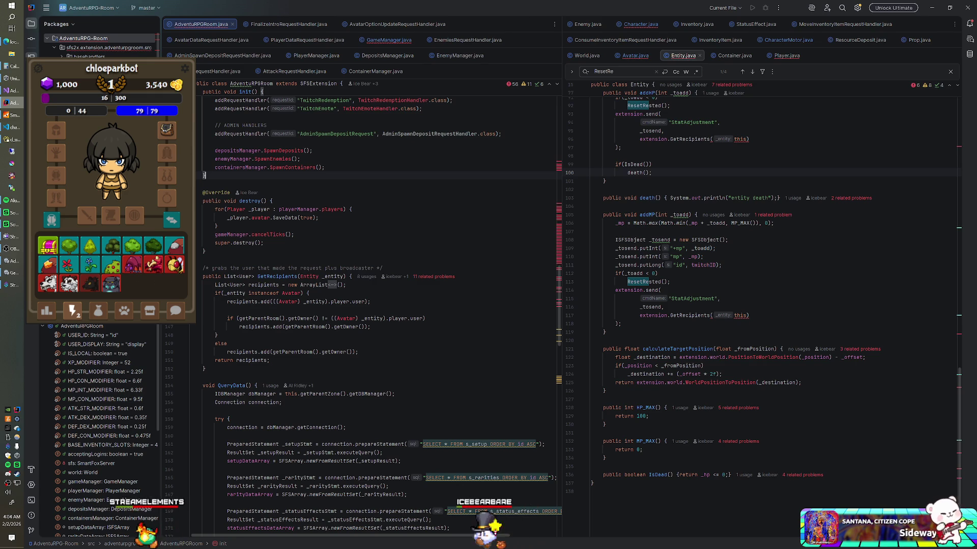
pyautogui.click(582, 25)
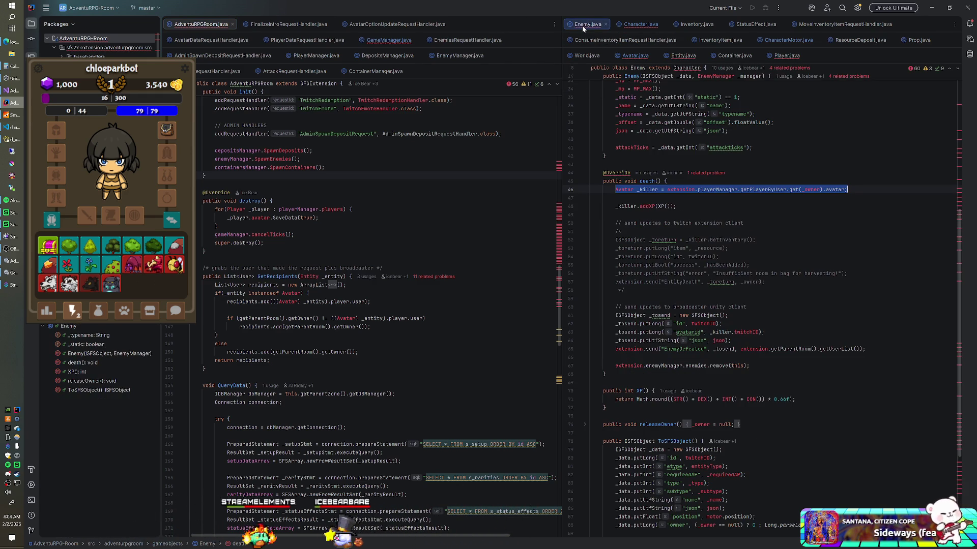
pyautogui.click(678, 57)
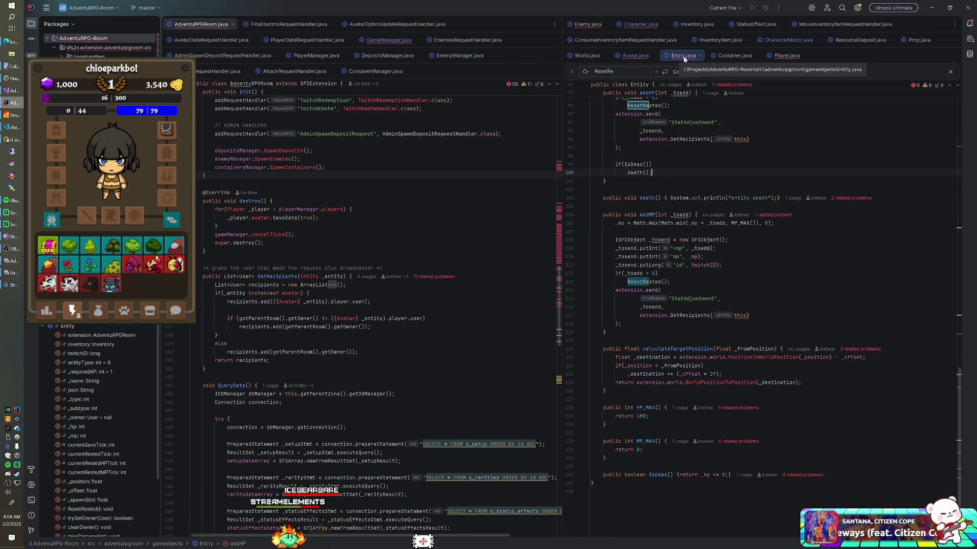
pyautogui.scroll(5, 763, 305)
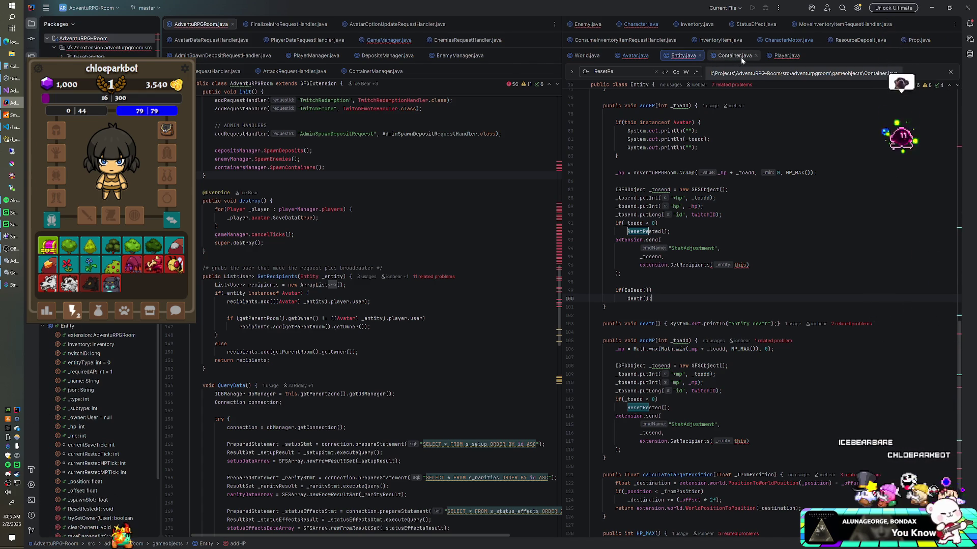
pyautogui.click(645, 25)
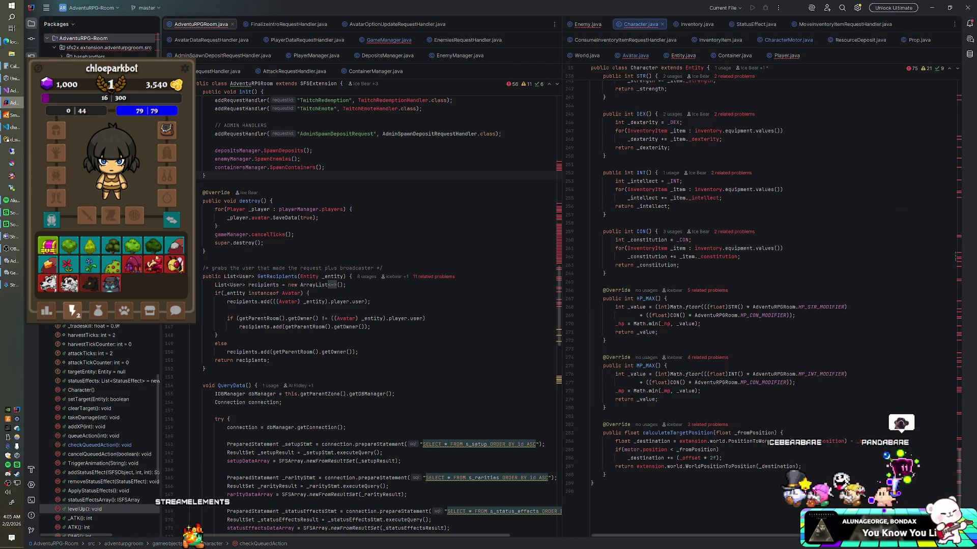
pyautogui.scroll(1, 687, 65)
pyautogui.scroll(-1, 763, 285)
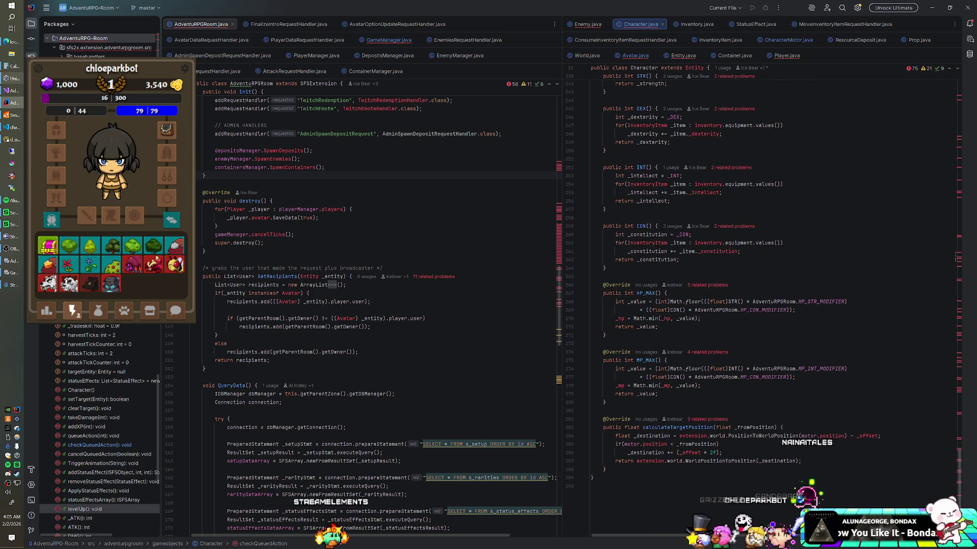
pyautogui.click(6, 249)
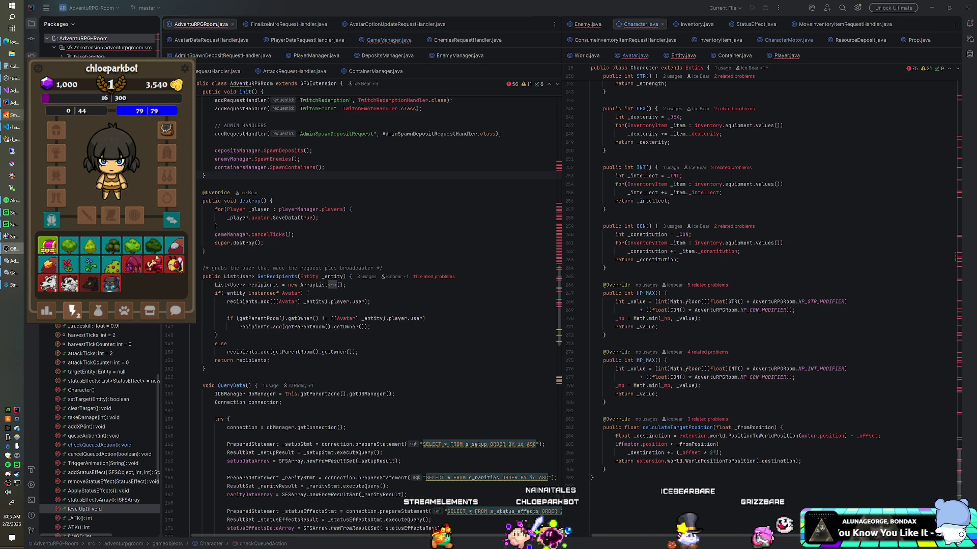
pyautogui.scroll(5, 763, 305)
pyautogui.click(671, 352)
pyautogui.scroll(2, 763, 306)
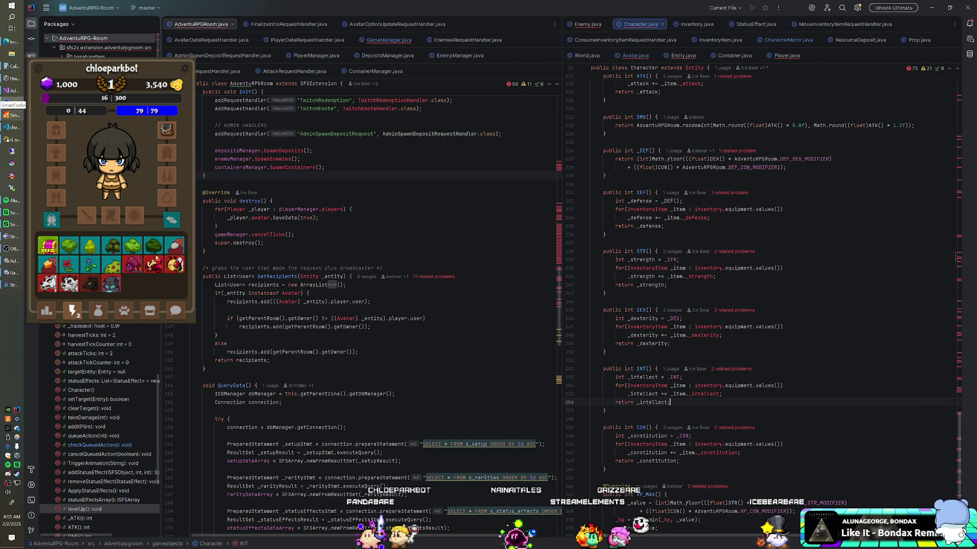
pyautogui.scroll(6, 763, 305)
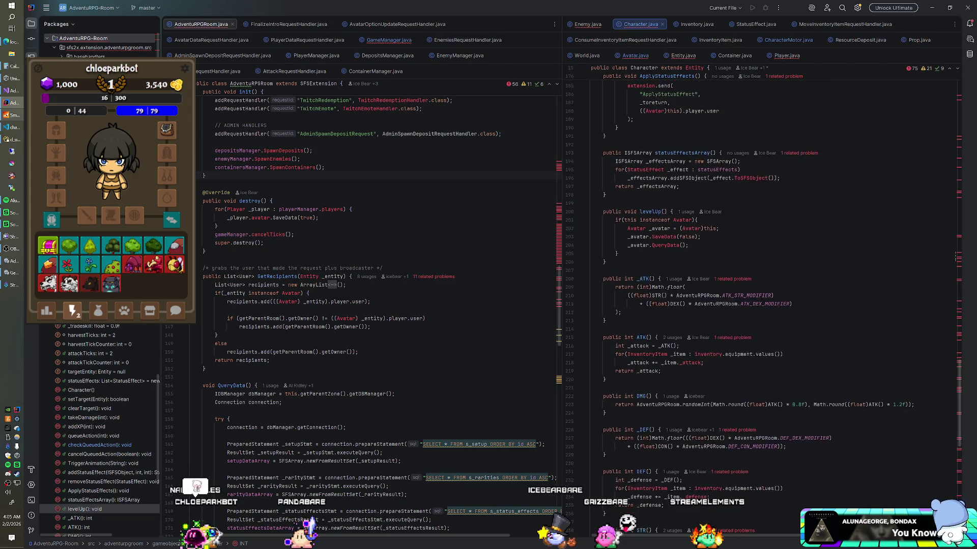
pyautogui.scroll(-1, 763, 305)
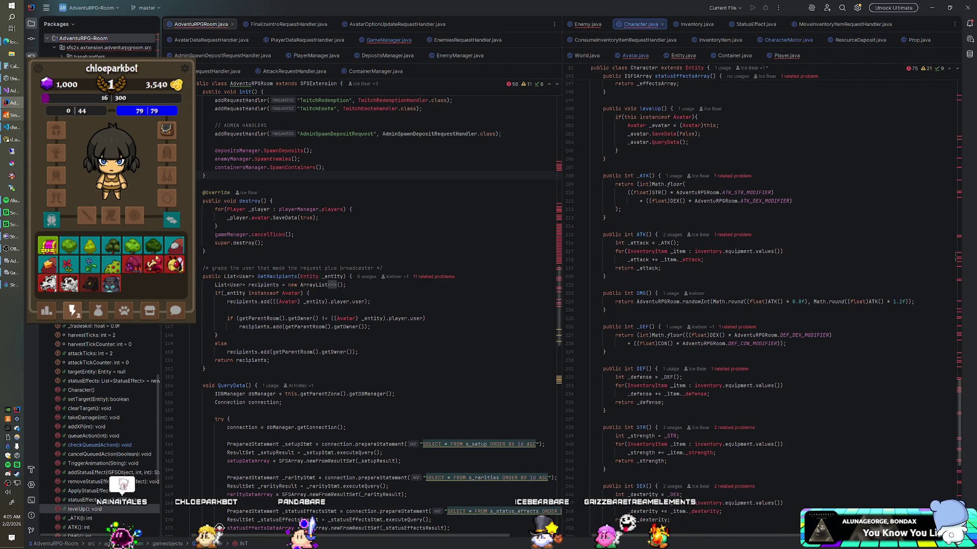
pyautogui.scroll(9, 764, 306)
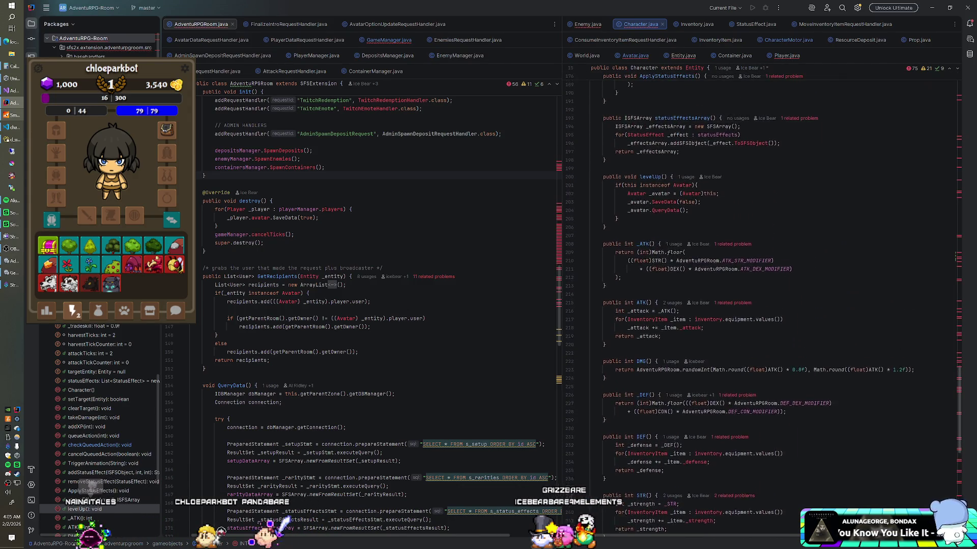
pyautogui.scroll(8, 763, 305)
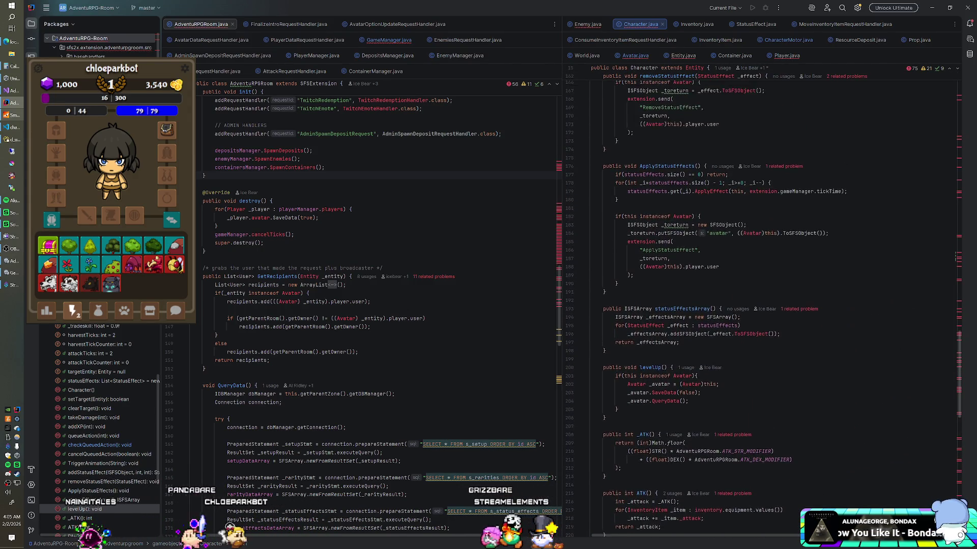
pyautogui.scroll(8, 763, 305)
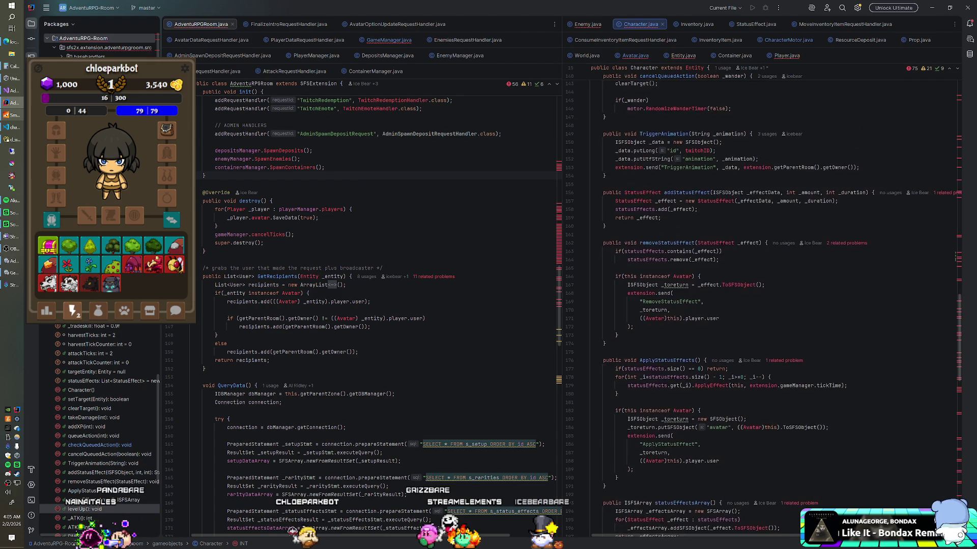
pyautogui.scroll(2, 763, 306)
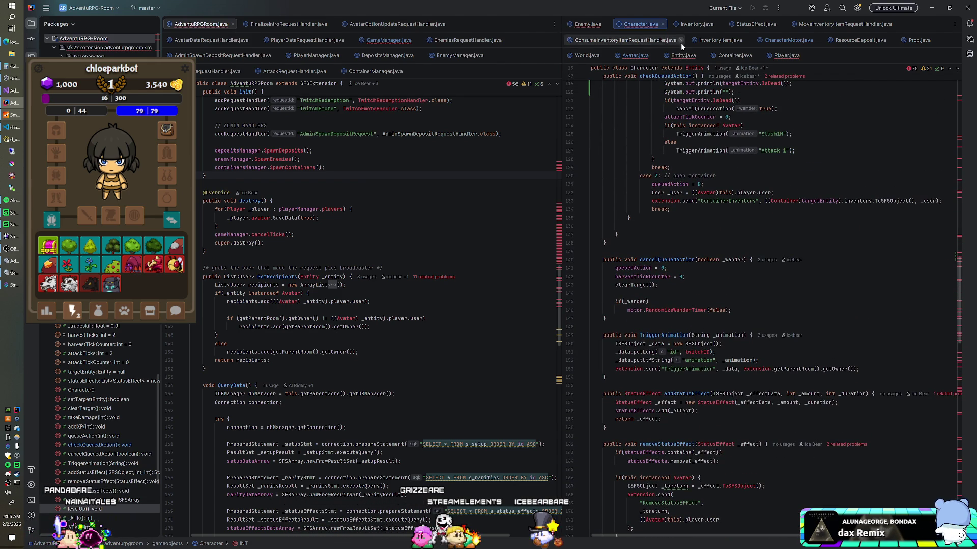
pyautogui.click(635, 56)
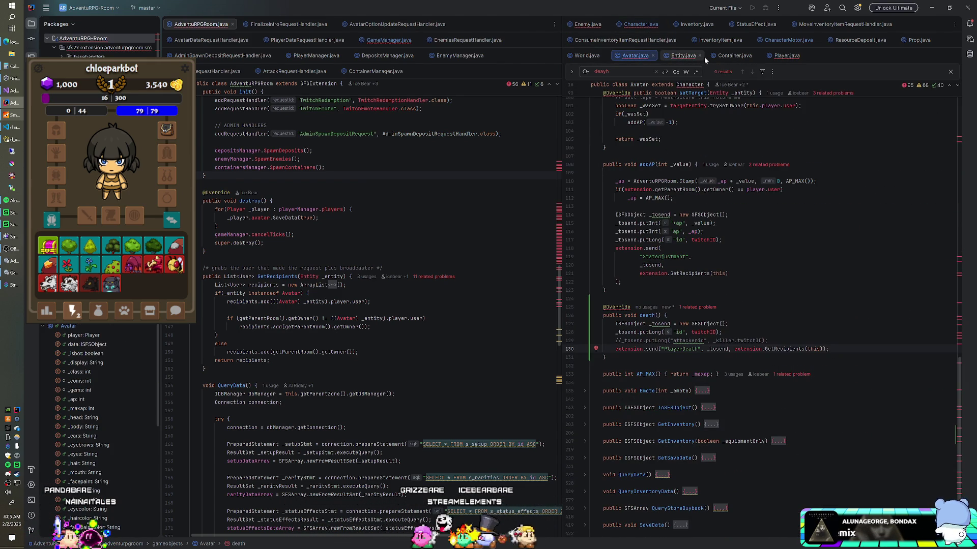
pyautogui.click(640, 25)
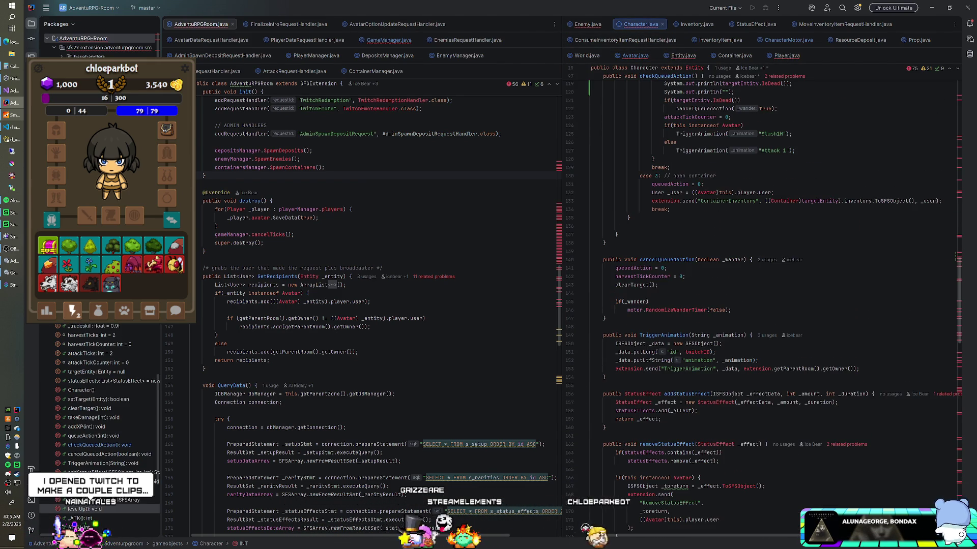
pyautogui.scroll(-10, 763, 305)
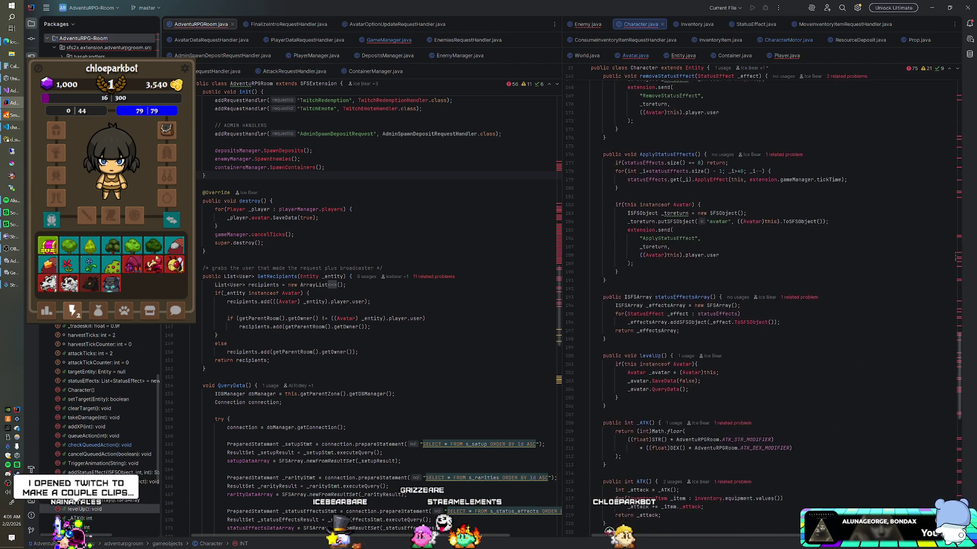
pyautogui.scroll(-10, 763, 305)
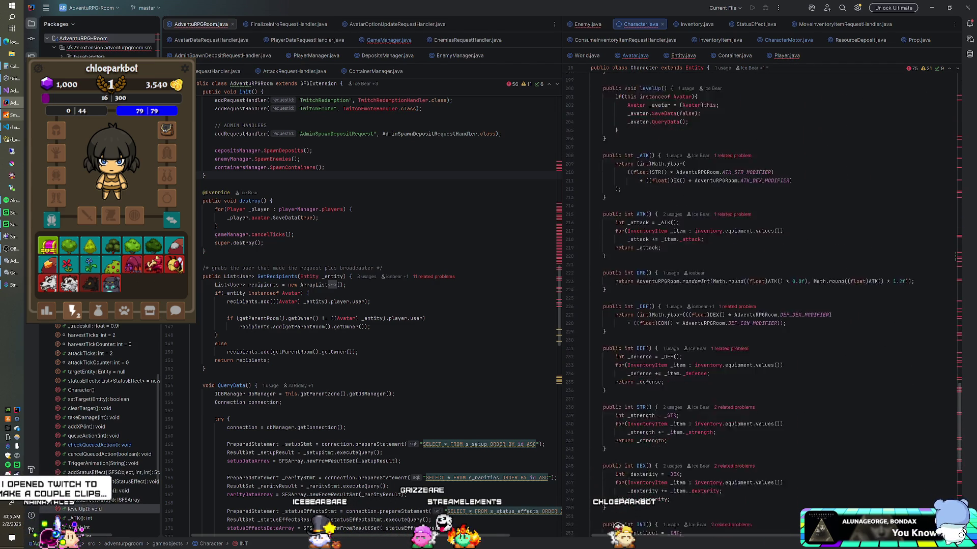
pyautogui.scroll(15, 763, 306)
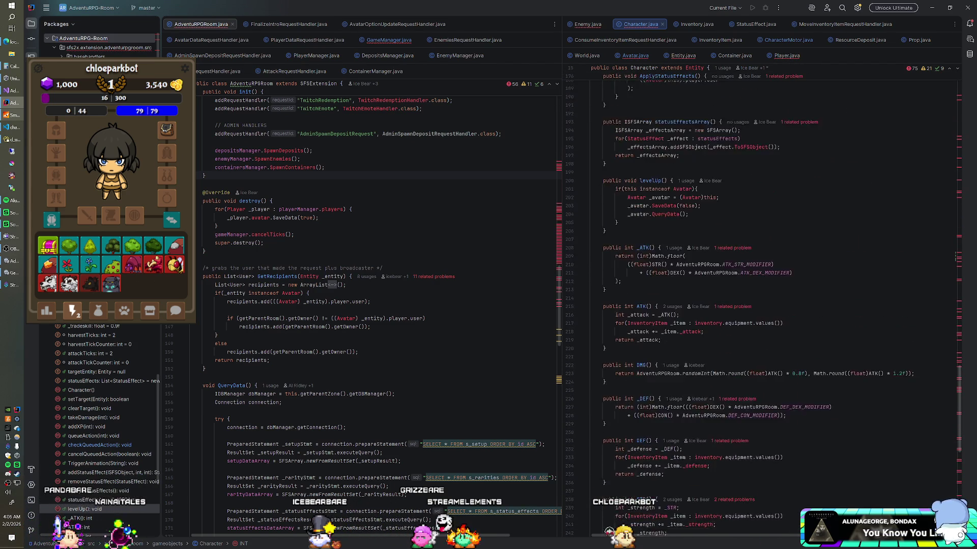
pyautogui.scroll(2, 763, 305)
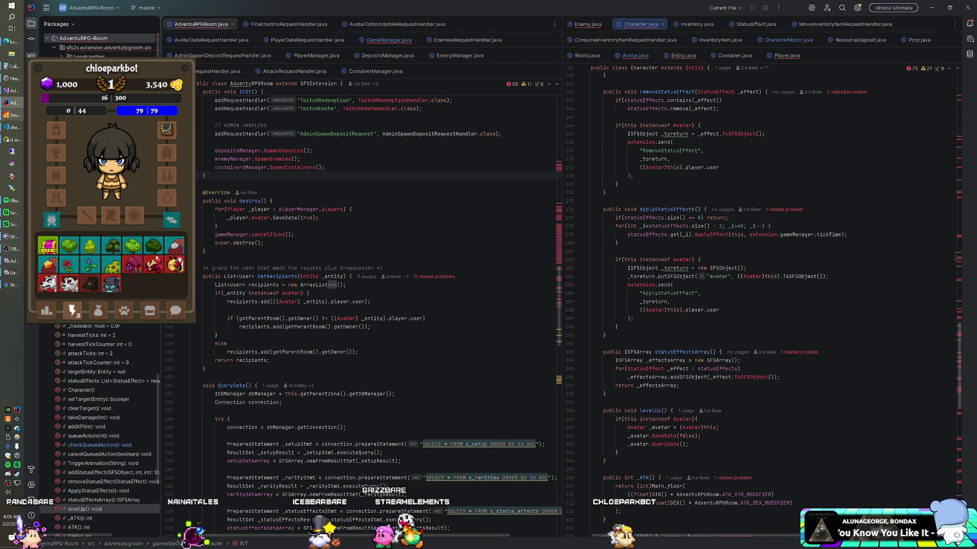
pyautogui.scroll(2, 764, 305)
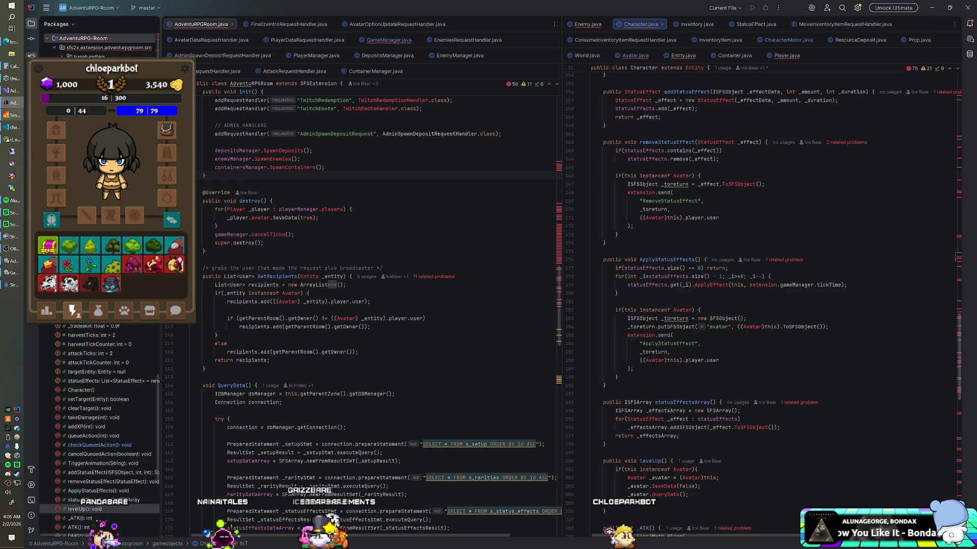
pyautogui.scroll(5, 763, 305)
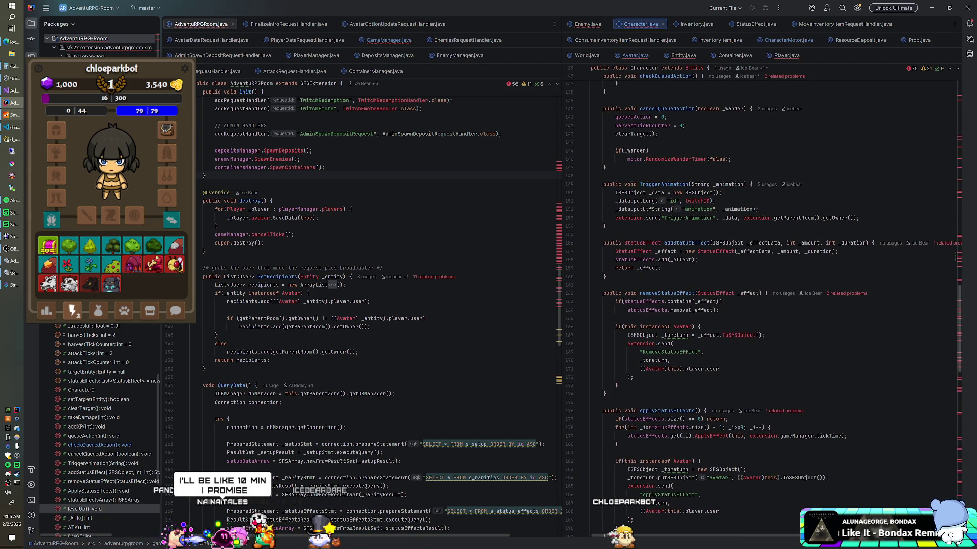
pyautogui.scroll(1, 763, 306)
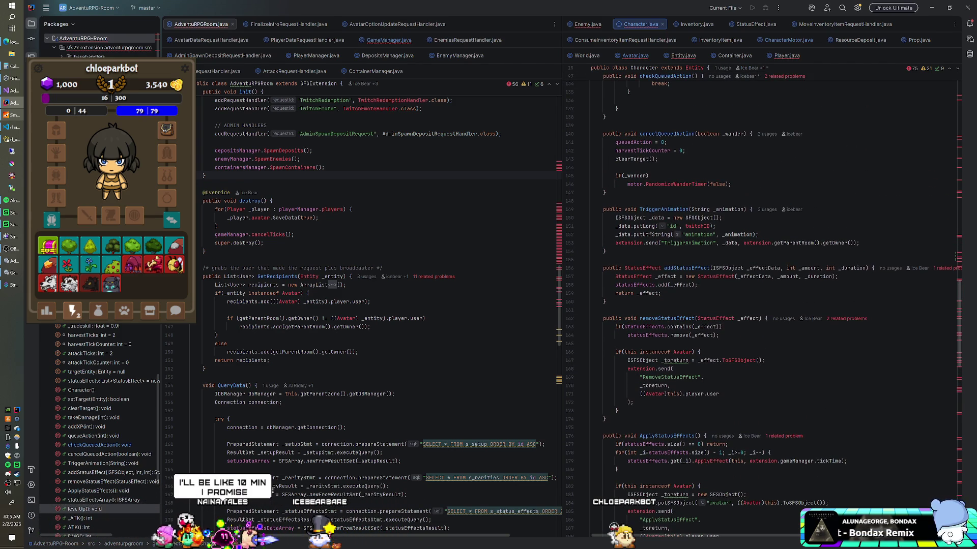
pyautogui.scroll(8, 764, 305)
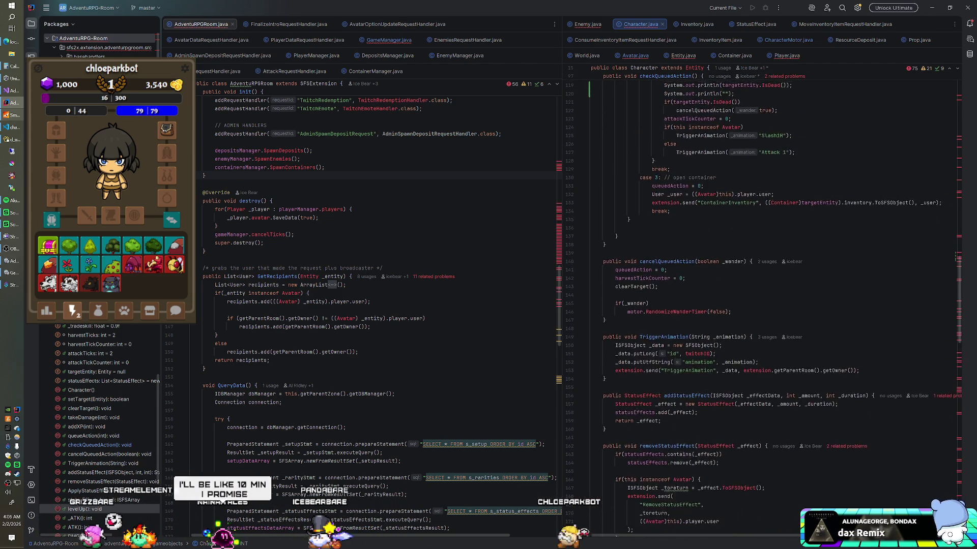
pyautogui.scroll(4, 763, 305)
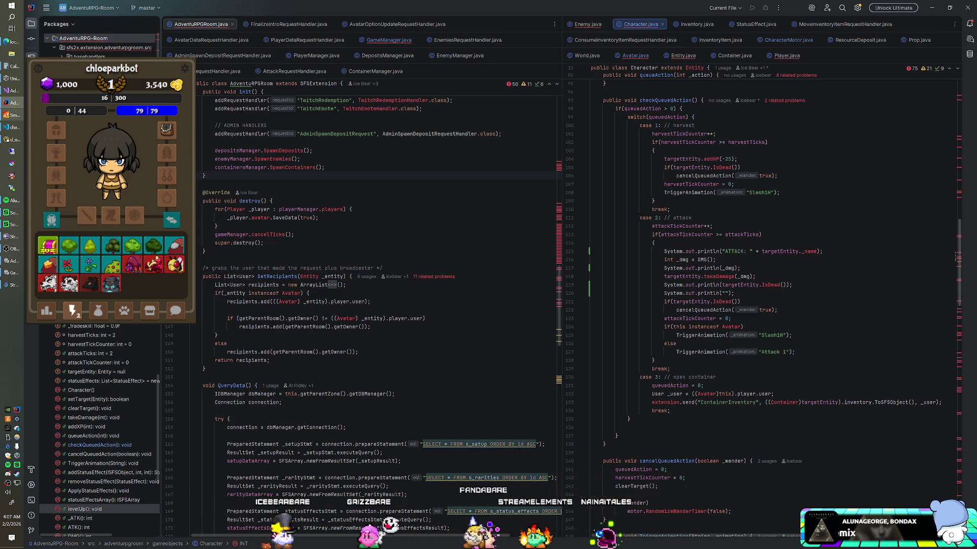
pyautogui.scroll(3, 763, 306)
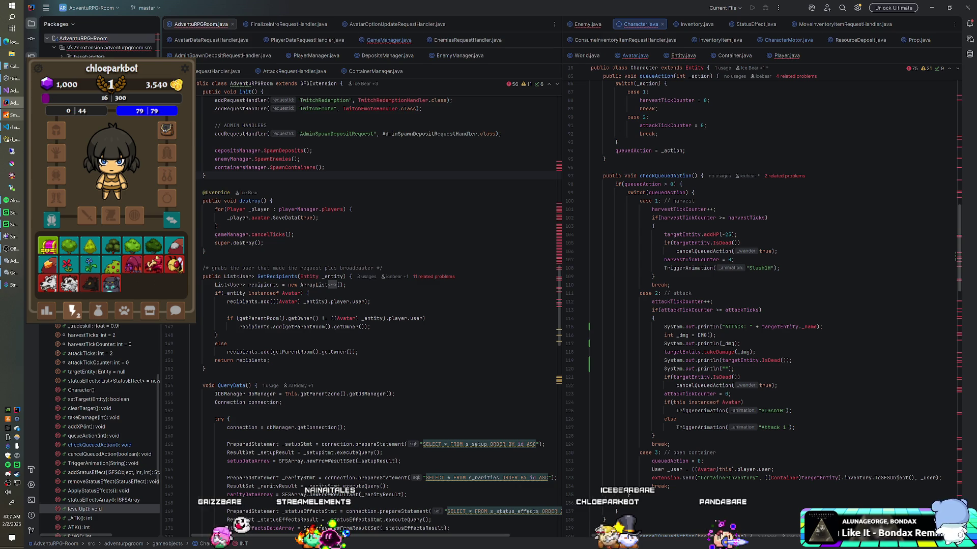
pyautogui.click(654, 226)
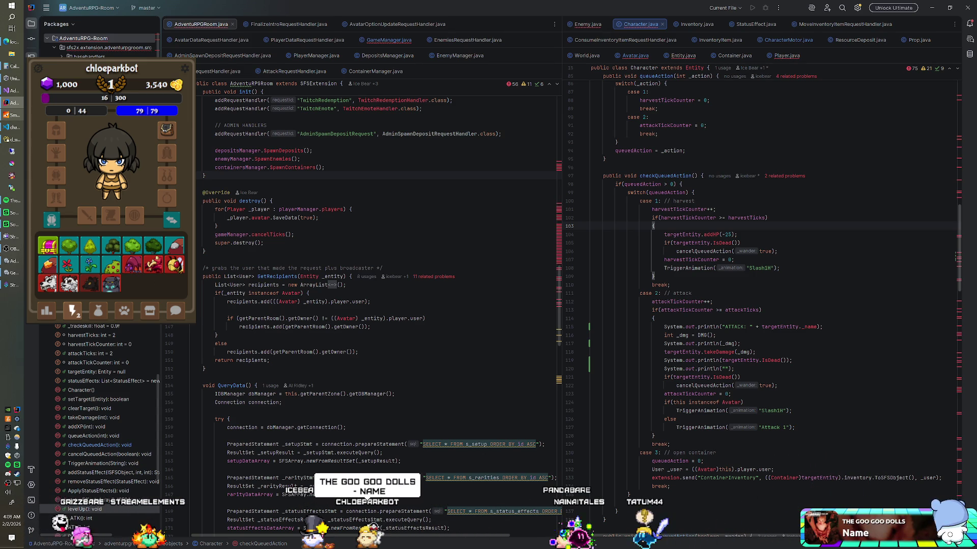
# - Raise the volume, then switch from IntelliJ to the Unity editor showing the disconnected client
pyautogui.press('XF86AudioRaiseVolume')
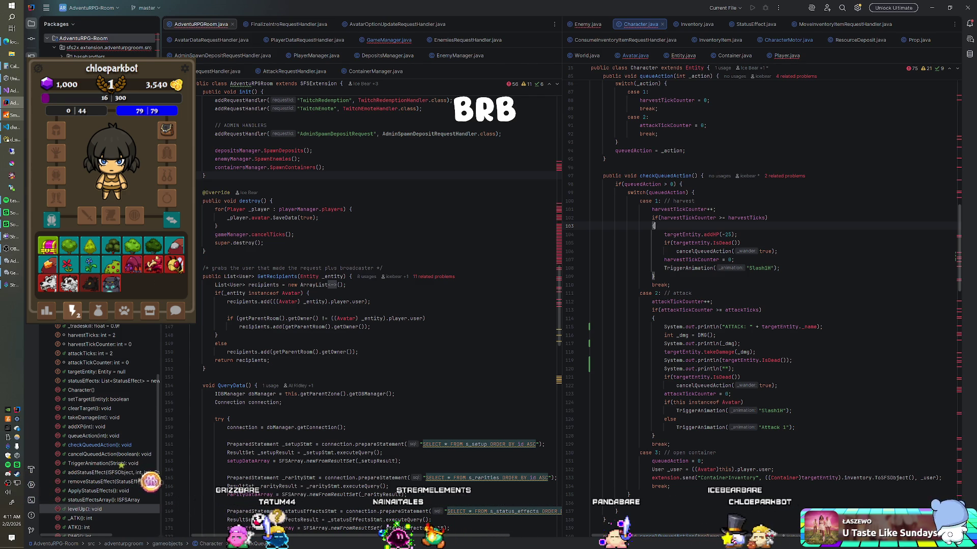
pyautogui.hotkey('alt', 'Tab')
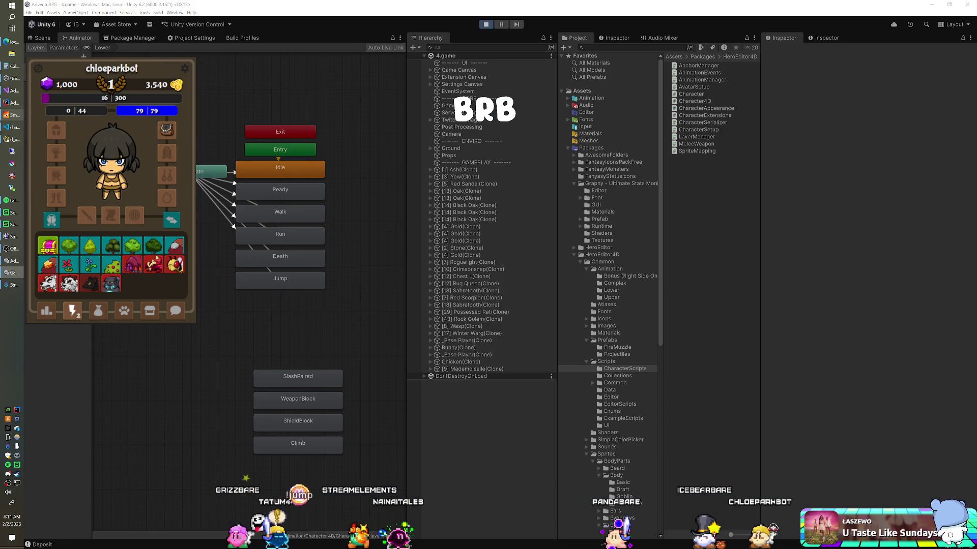
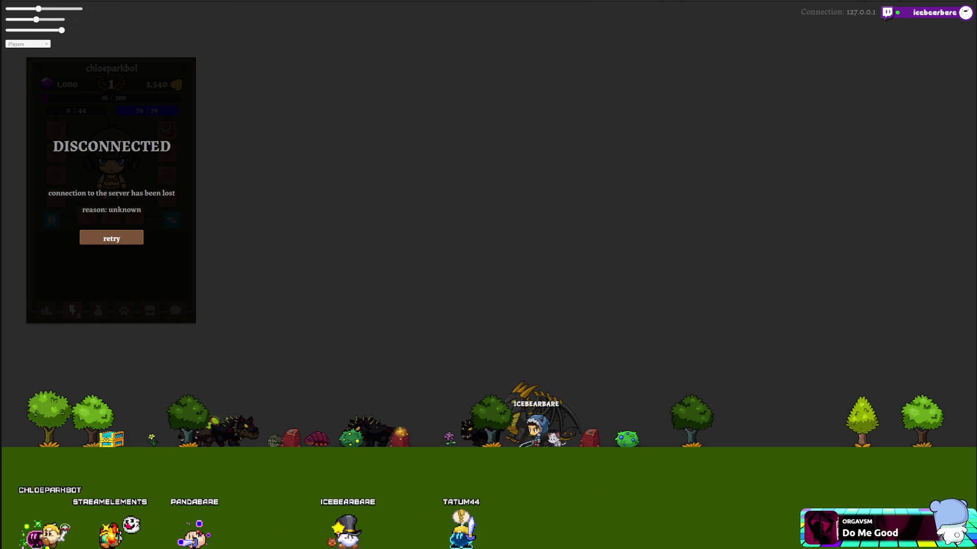
# - Switch from the full-screen AdventuRPG game view back to the Unity editor
pyautogui.hotkey('alt', 'Tab')
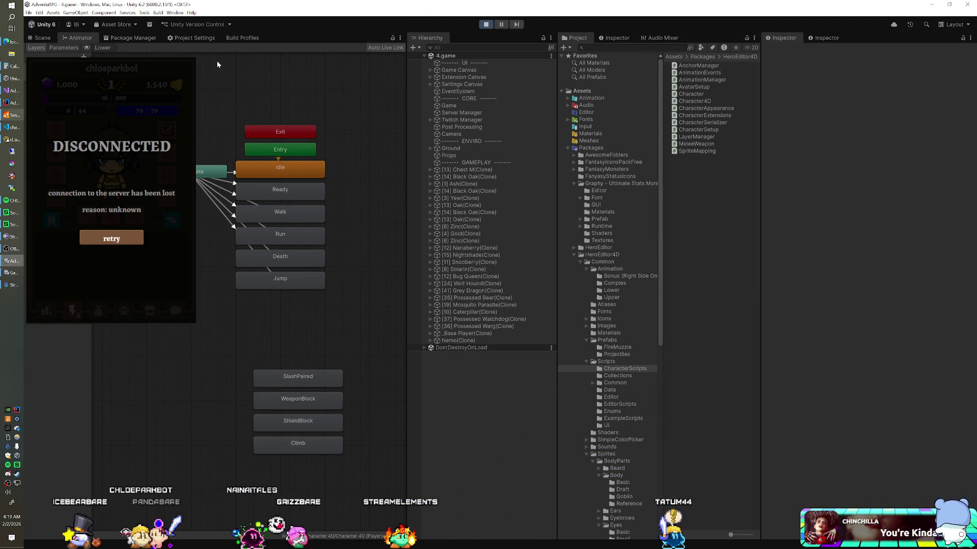
# - Stop Unity play mode and switch to the Java server code in IntelliJ IDEA
pyautogui.click(489, 27)
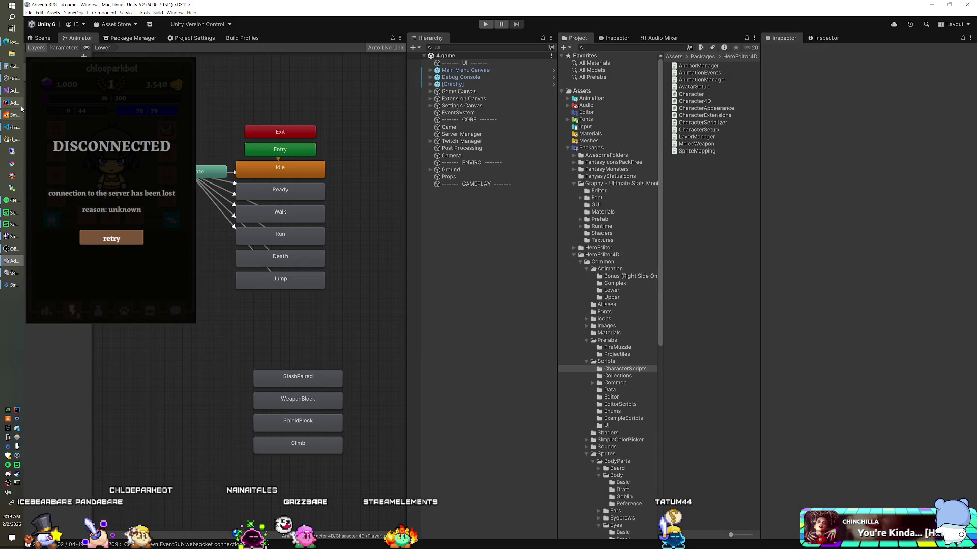
pyautogui.click(12, 103)
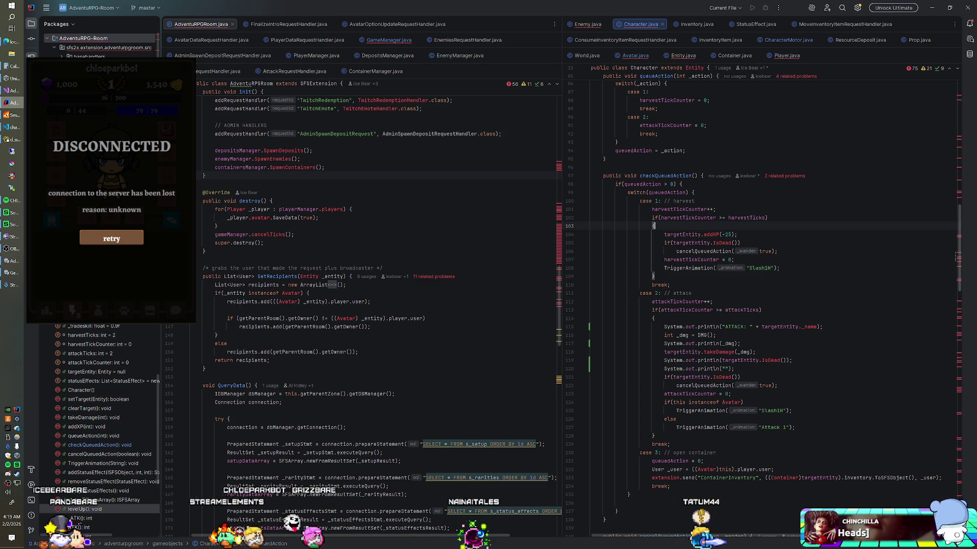
# - Add an if(targetEntity == null) return guard at the top of checkQueuedAction
pyautogui.click(701, 176)
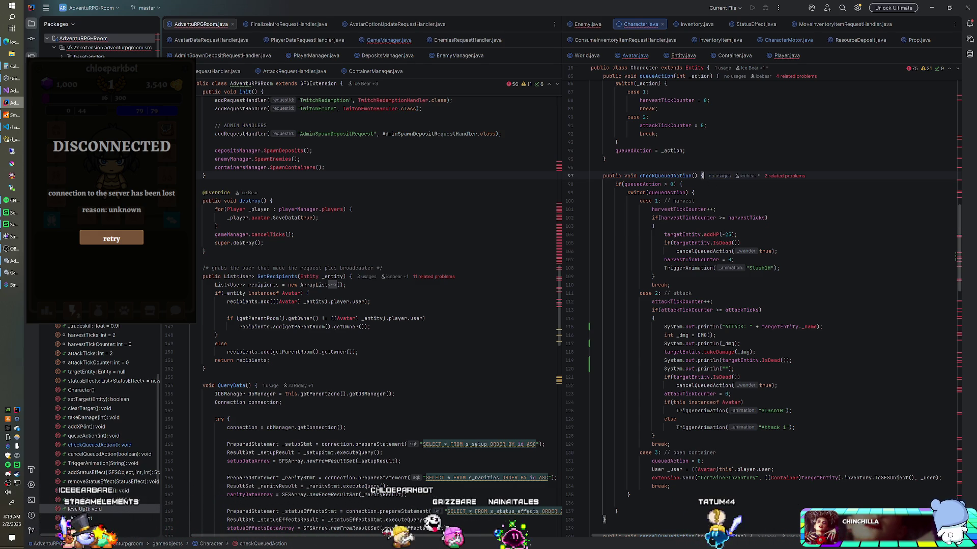
pyautogui.press('Return')
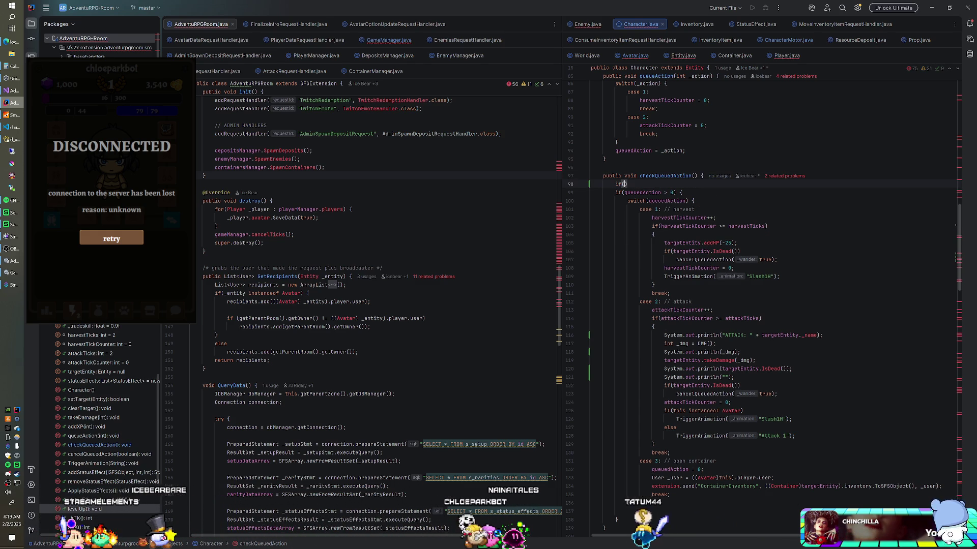
pyautogui.write('if(targete')
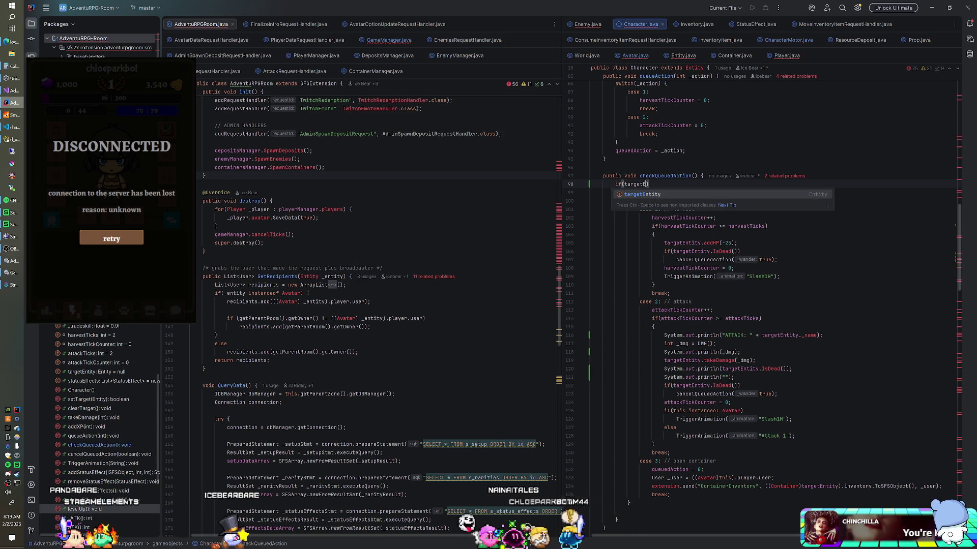
pyautogui.press('Return')
pyautogui.write('null) re')
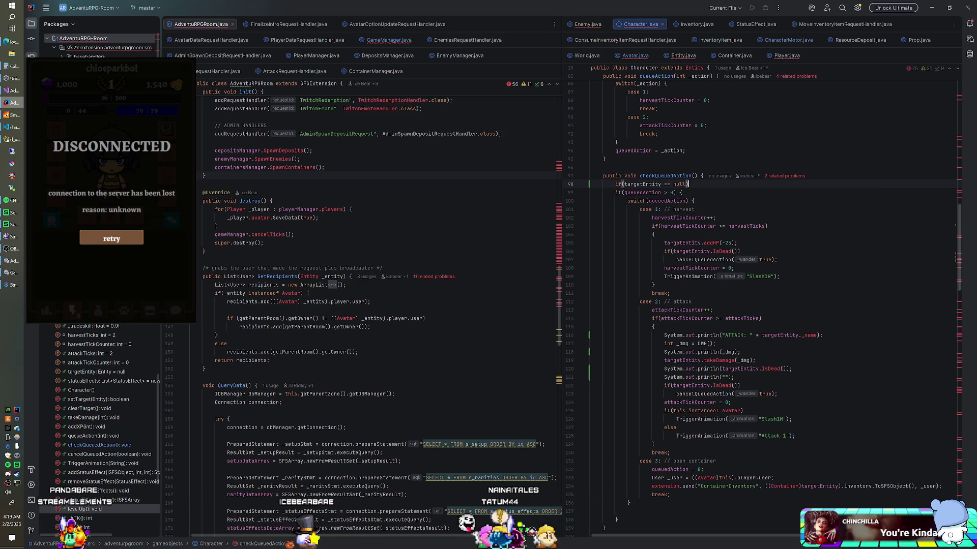
pyautogui.write('turn;')
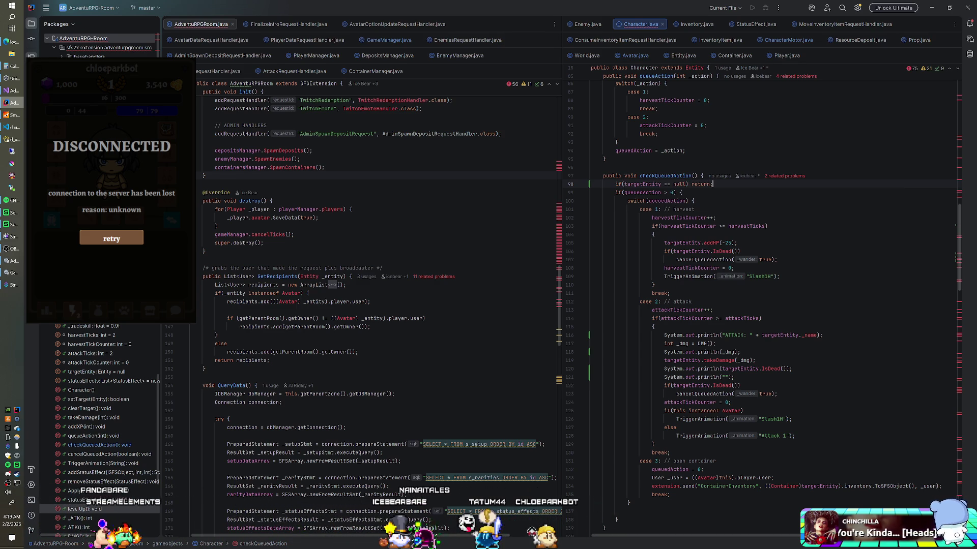
pyautogui.rightClick(85, 37)
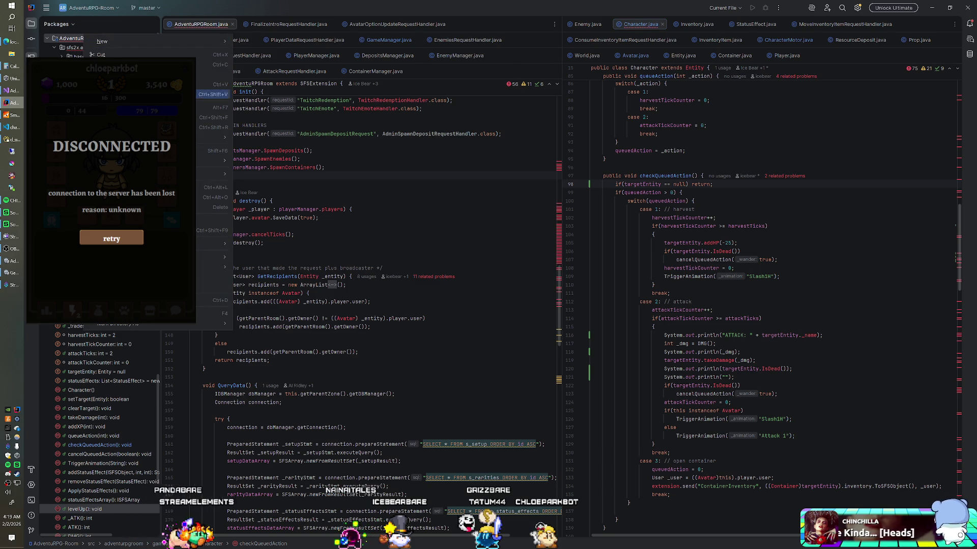
pyautogui.press('Escape')
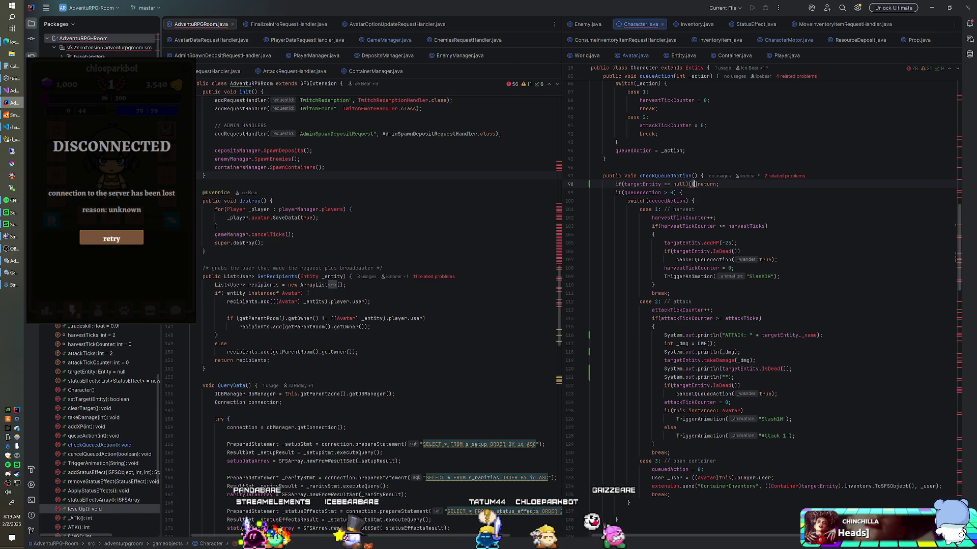
# - Brace the guard so it prints "TARGET ENTITY IS NULL" before returning, then recompile the project
pyautogui.press('BackSpace')
pyautogui.write('{')
pyautogui.press('Return')
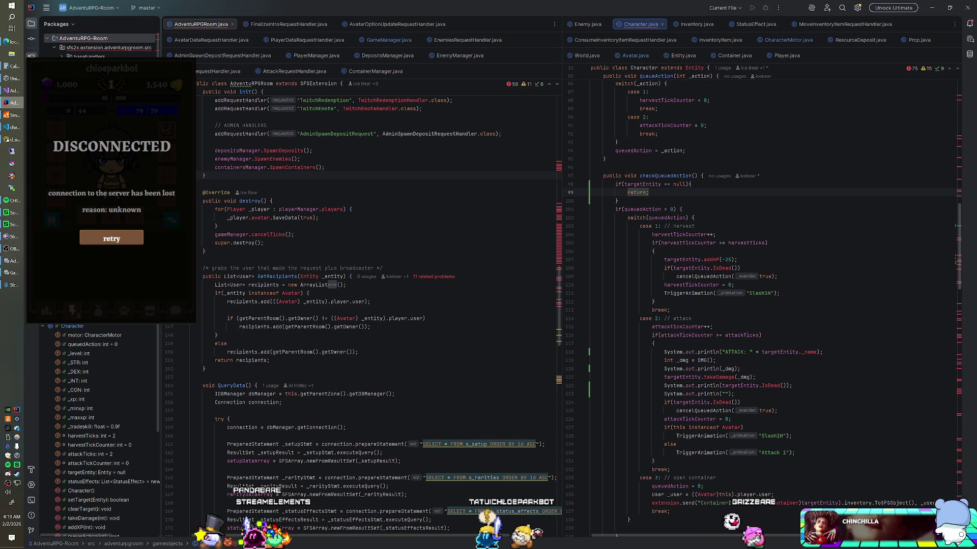
pyautogui.press('Return')
pyautogui.write('System.ot.')
pyautogui.press('BackSpace')
pyautogui.press('BackSpace')
pyautogui.write('ut.pr')
pyautogui.press('Return')
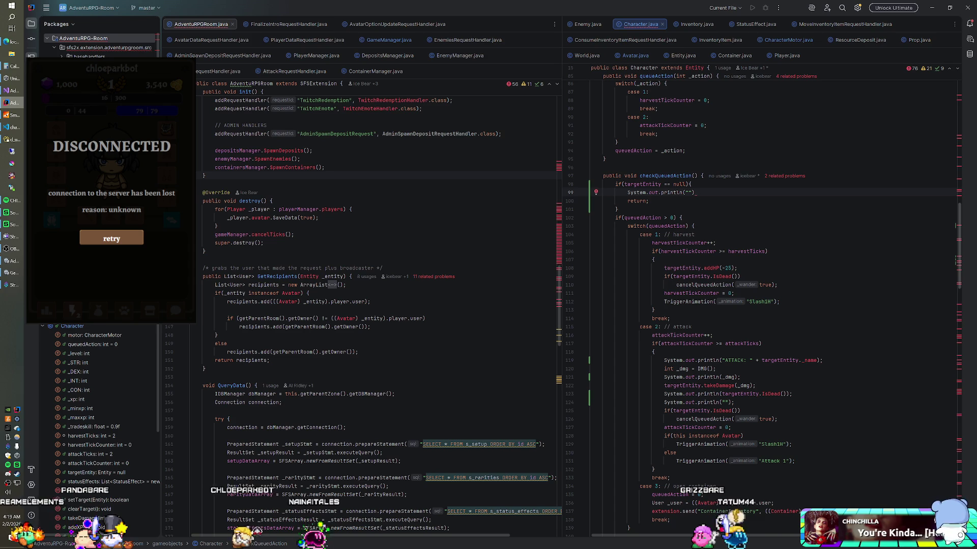
pyautogui.write('TARGET ENTITY IS NULL')
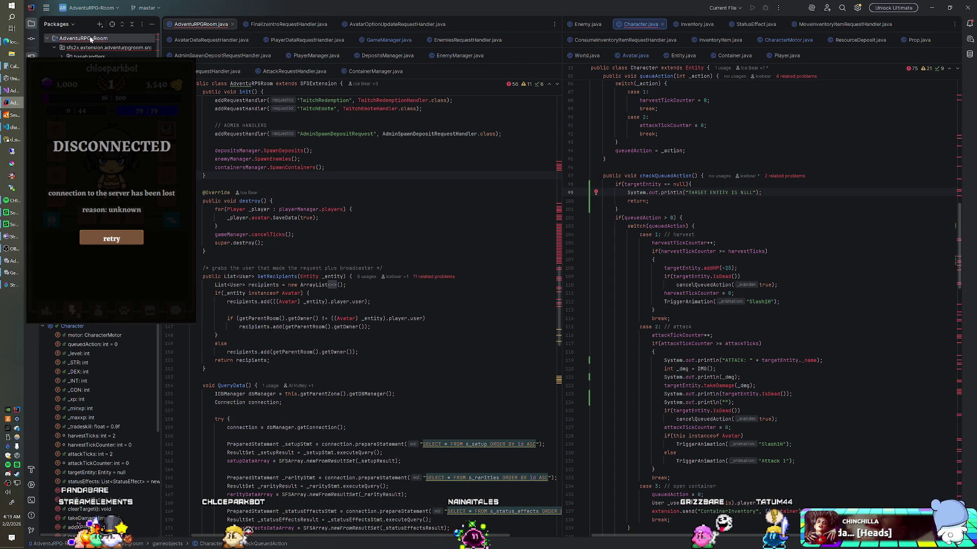
pyautogui.rightClick(91, 39)
pyautogui.click(152, 230)
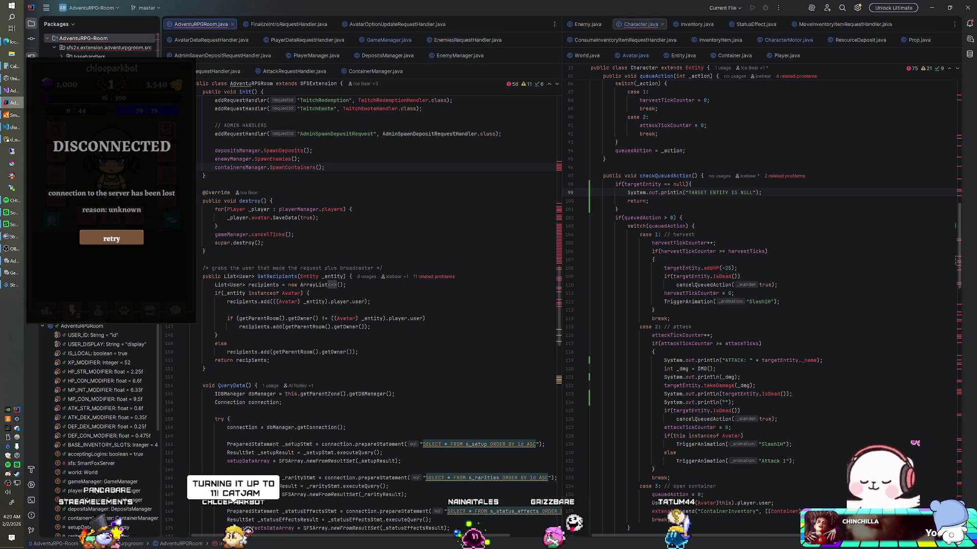
# - Shut down and relaunch SmartFoxServer, check its startup log, then start the game in Unity
pyautogui.click(15, 115)
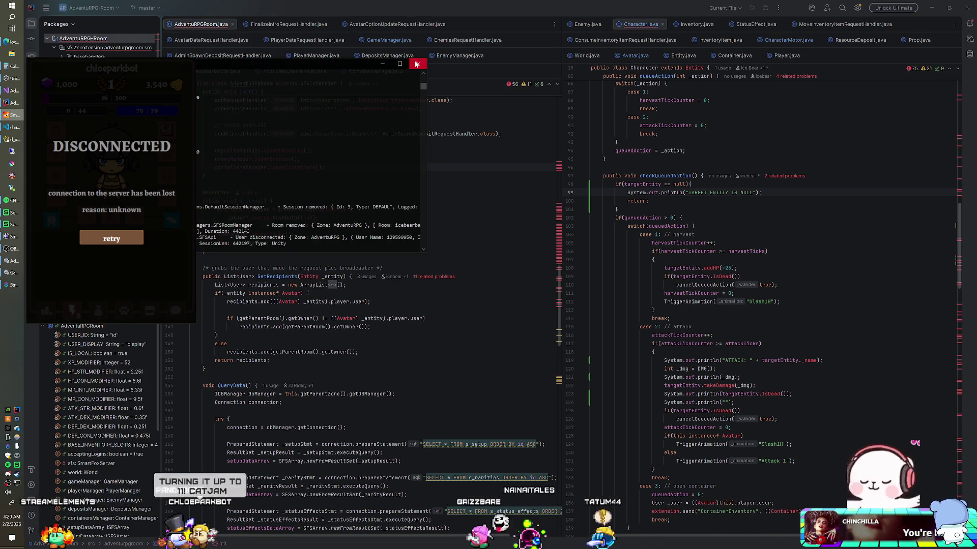
pyautogui.click(417, 64)
pyautogui.rightClick(97, 40)
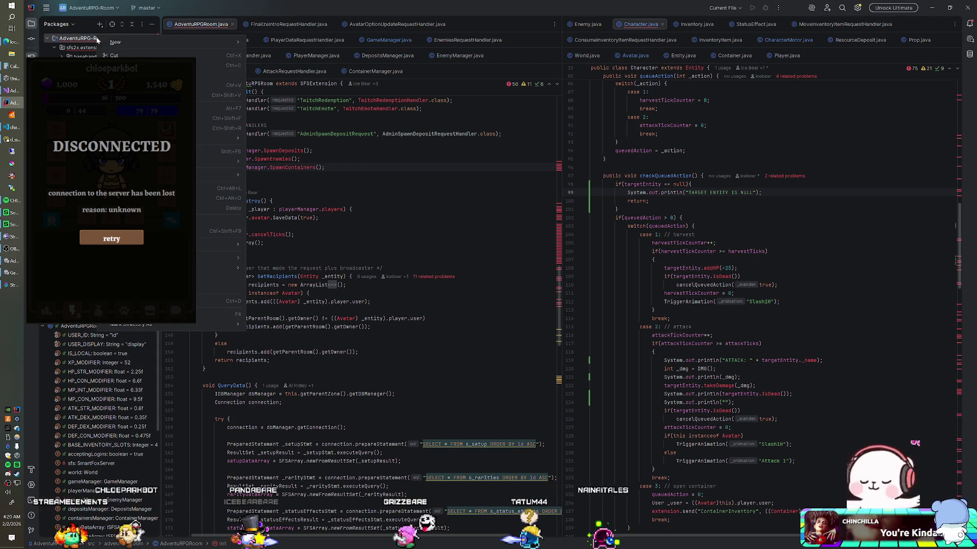
pyautogui.press('Escape')
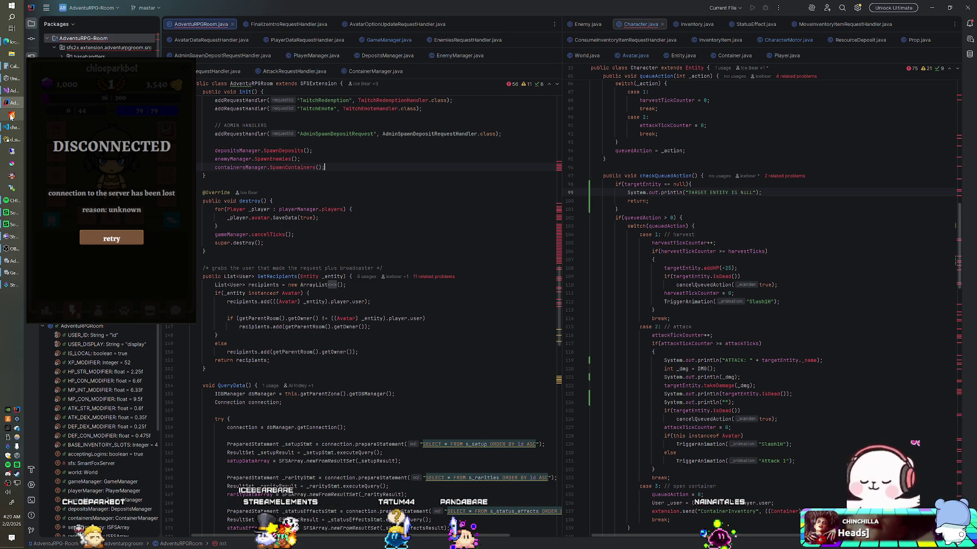
pyautogui.click(11, 116)
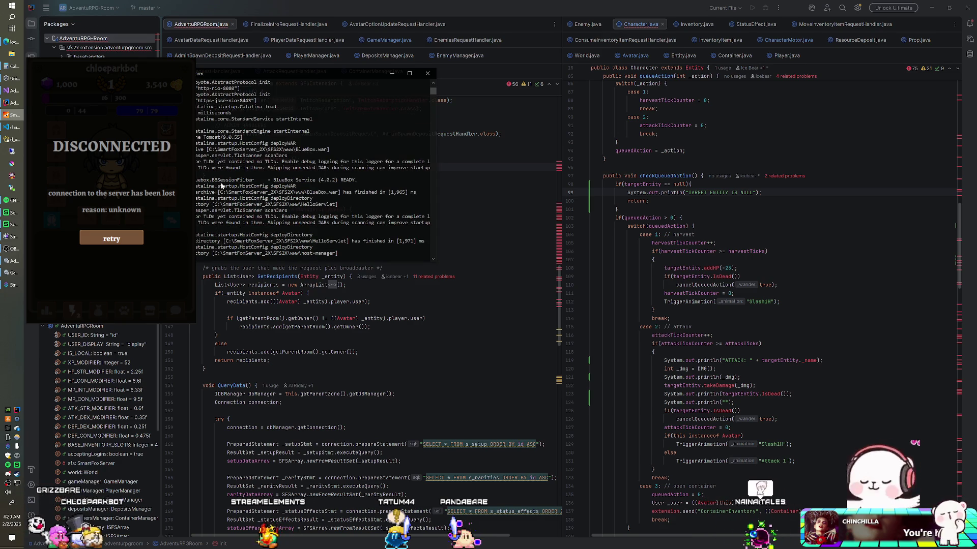
pyautogui.hotkey('alt', 'Tab')
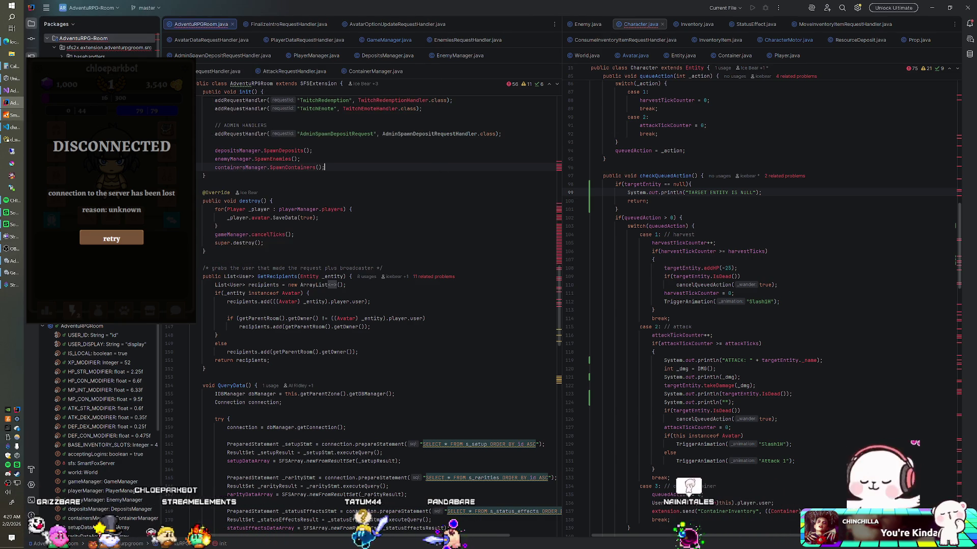
pyautogui.hotkey('alt', 'Tab')
pyautogui.hotkey('ctrl', 'p')
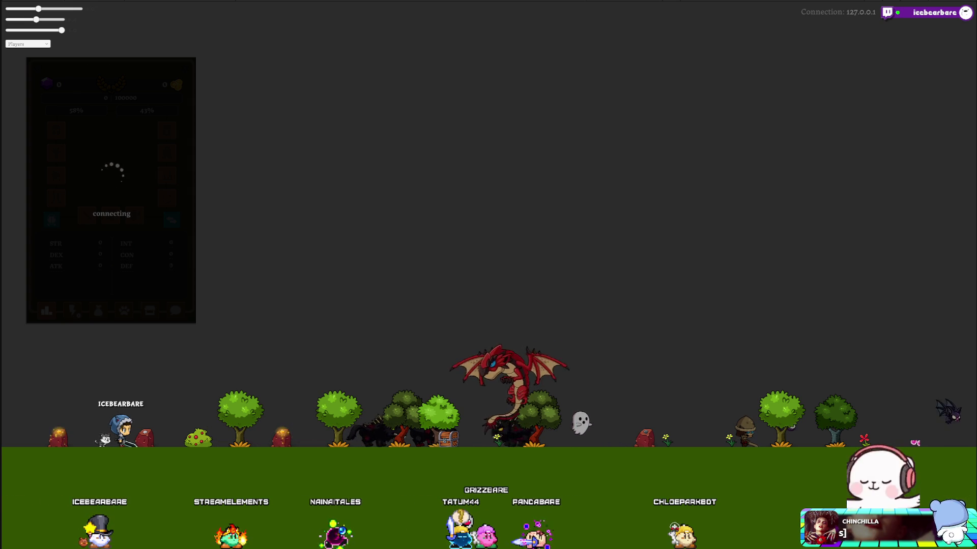
# - Spawn a Dreadeye creature from the character panel's second tab
pyautogui.click(75, 310)
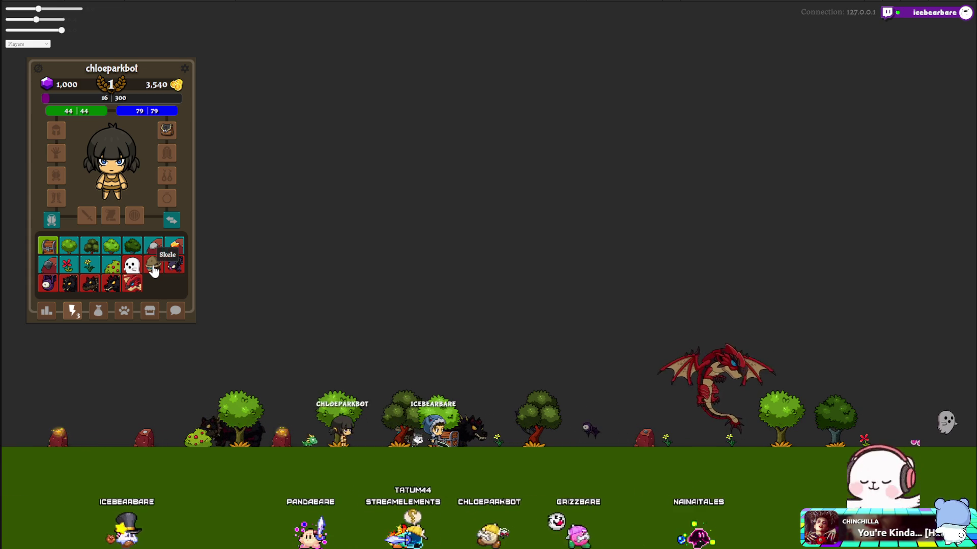
pyautogui.click(51, 286)
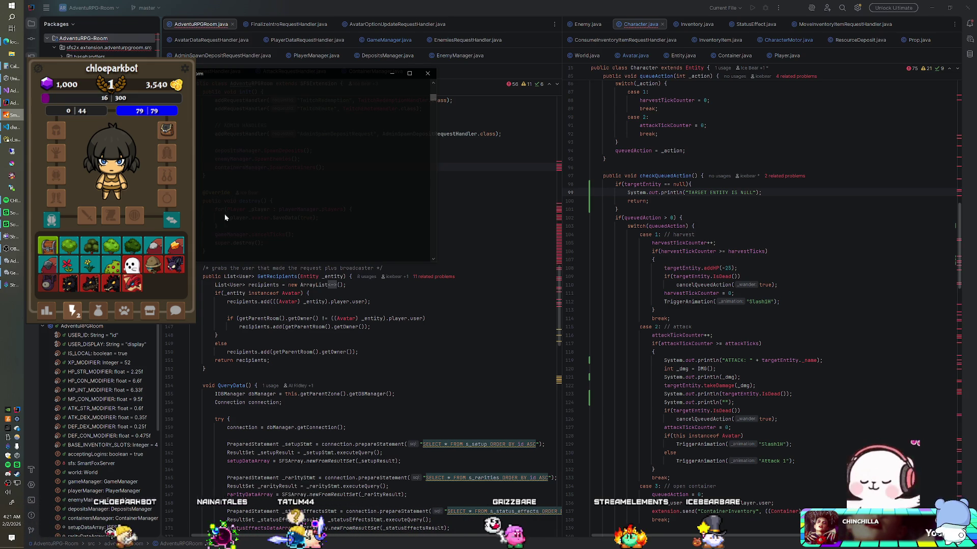
# - Review the null-target guard in checkQueuedAction and scroll back through the SmartFoxServer console logs
pyautogui.hotkey('alt', 'Tab')
pyautogui.hotkey('alt', 'Tab')
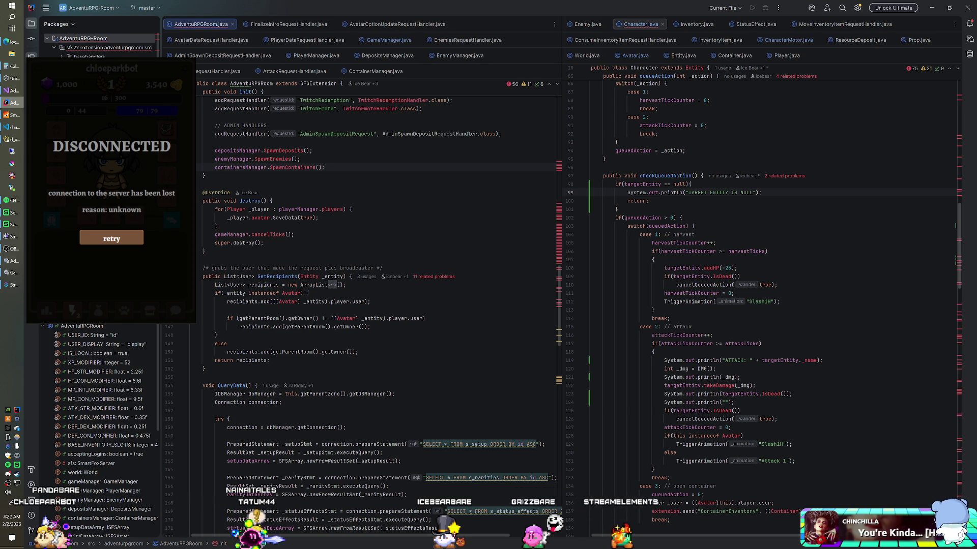
pyautogui.click(649, 200)
pyautogui.scroll(-3, 763, 305)
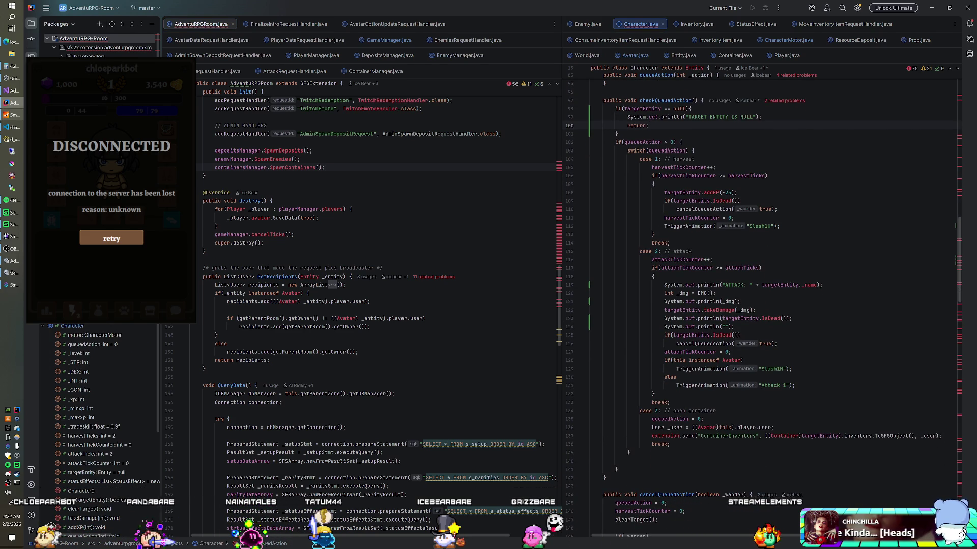
pyautogui.click(9, 116)
pyautogui.scroll(1, 226, 174)
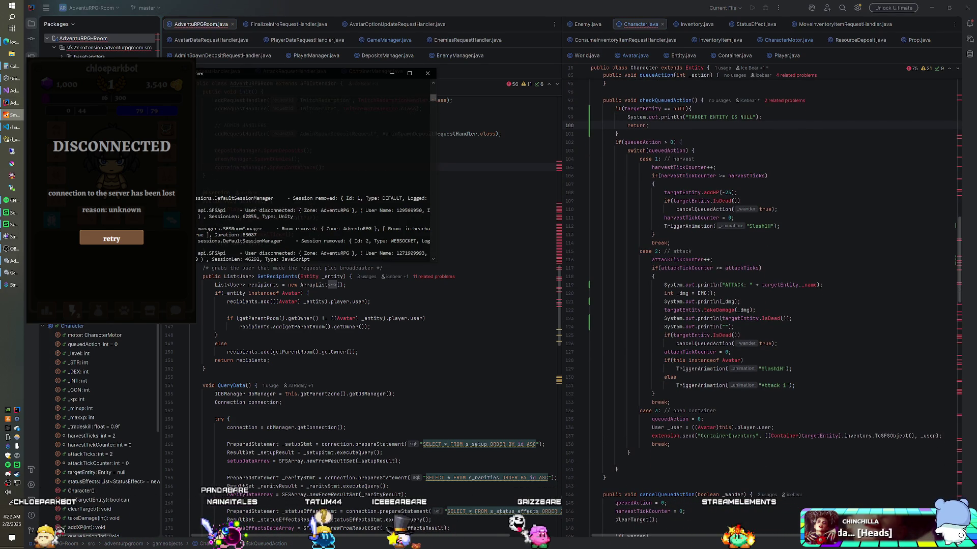
pyautogui.scroll(3, 226, 174)
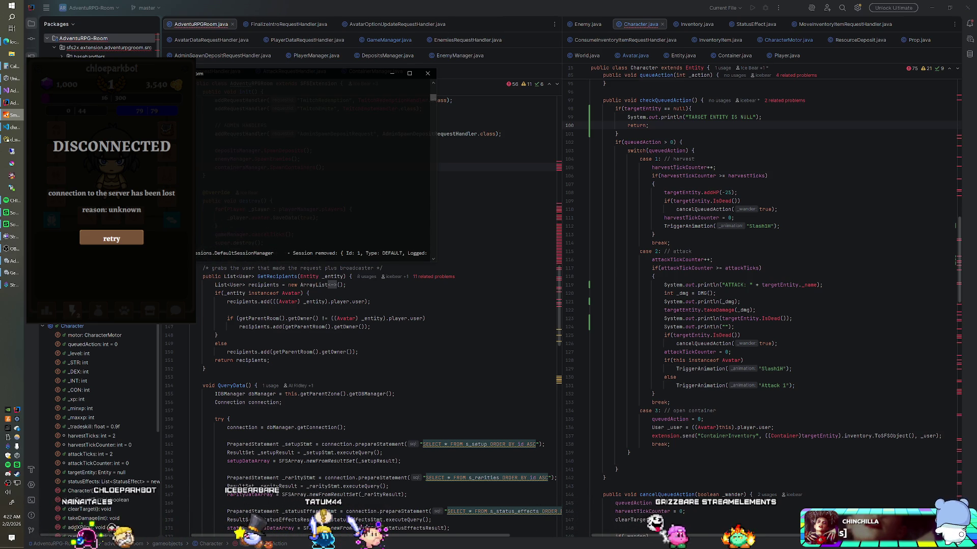
pyautogui.scroll(1, 226, 175)
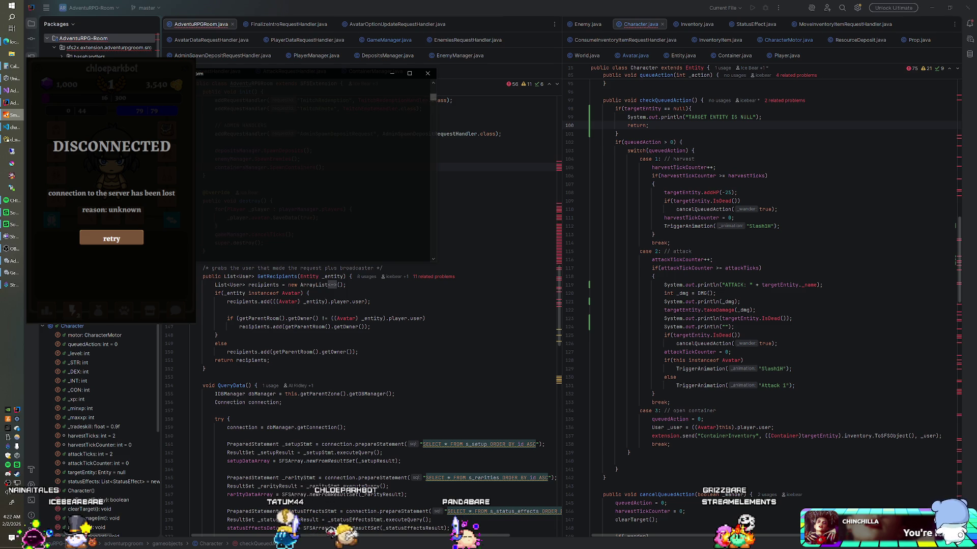
pyautogui.click(16, 139)
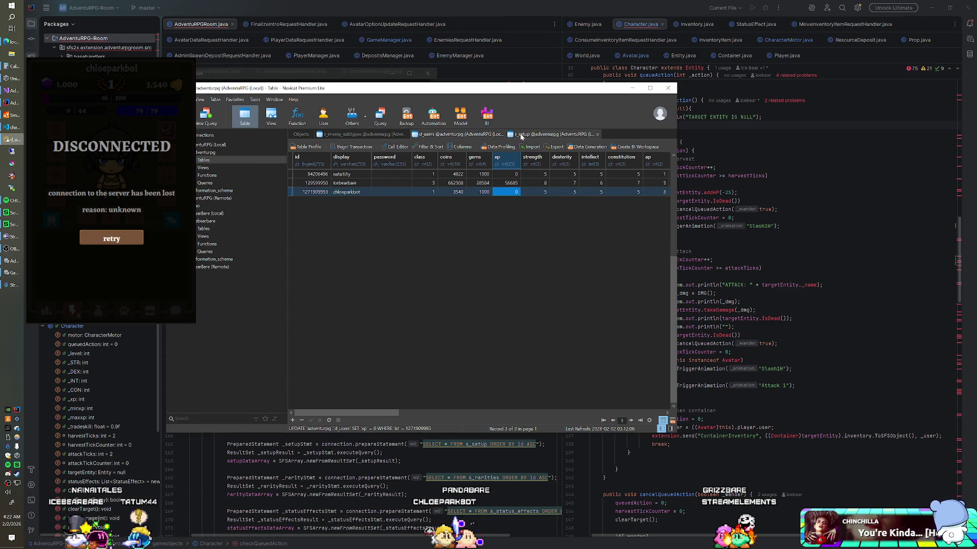
# - Change maxEnemies (row 50) in the s_setup table to 1, then minimize Navicat
pyautogui.click(521, 135)
pyautogui.click(515, 254)
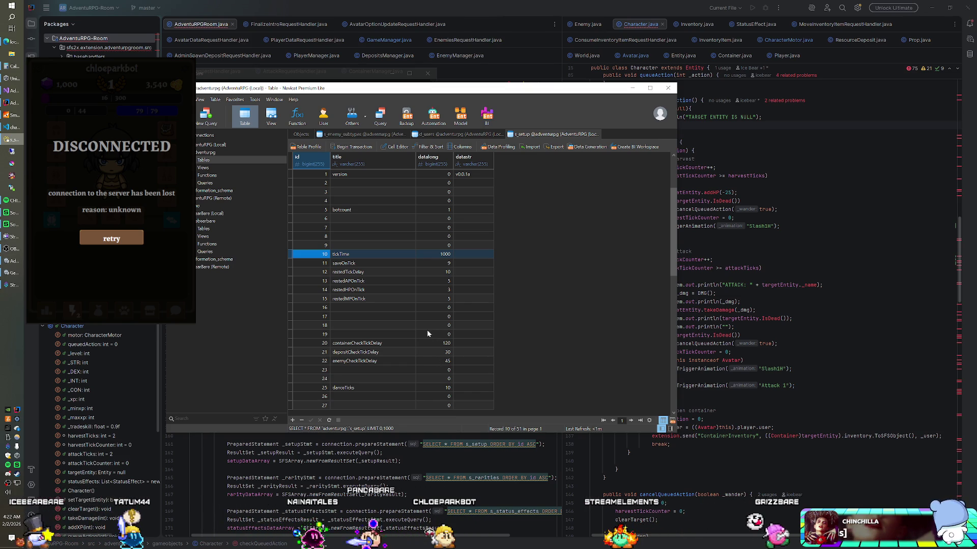
pyautogui.press('Down')
pyautogui.press('Down')
pyautogui.press('Down')
pyautogui.press('Down')
pyautogui.press('Down')
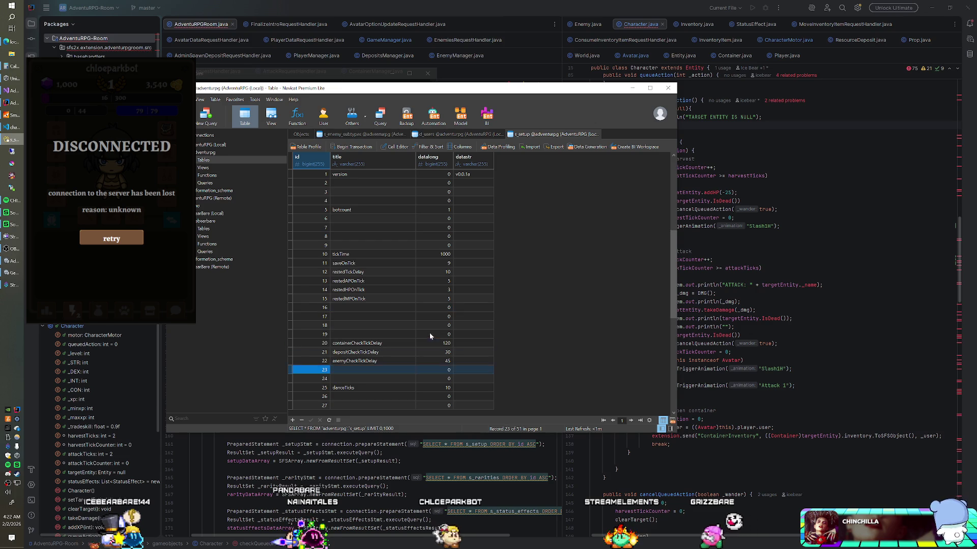
pyautogui.press('Down')
pyautogui.press('Down')
pyautogui.press('Down')
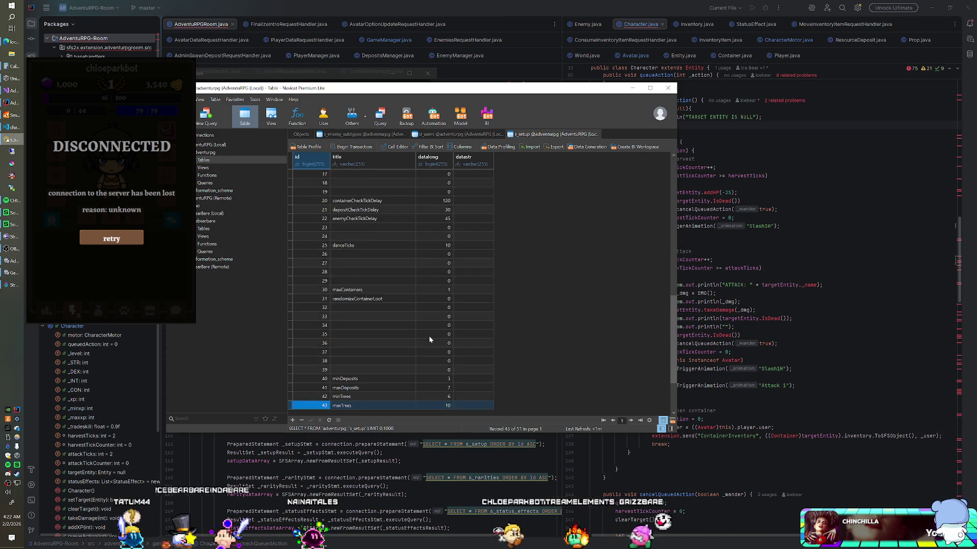
pyautogui.press('Down')
pyautogui.press('Down')
pyautogui.press('Down')
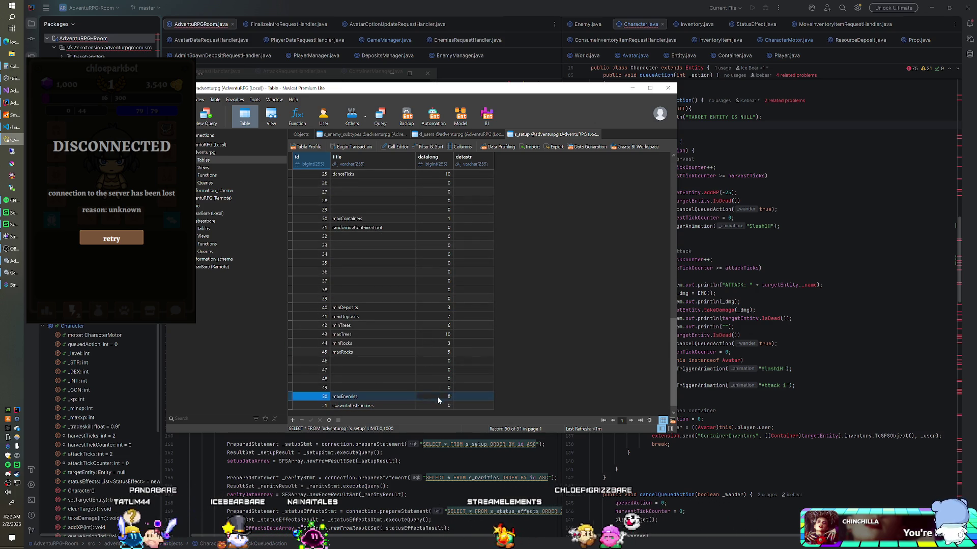
pyautogui.doubleClick(438, 397)
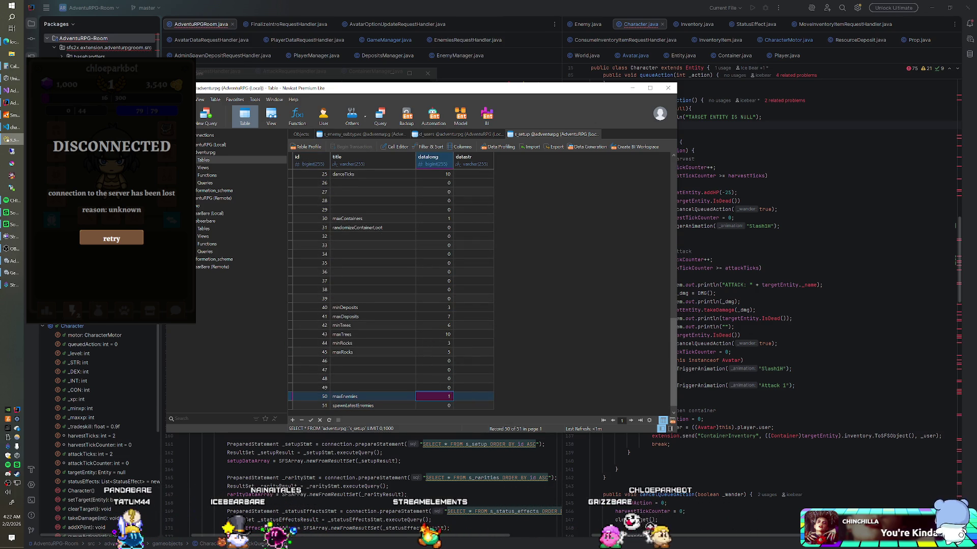
pyautogui.press('Return')
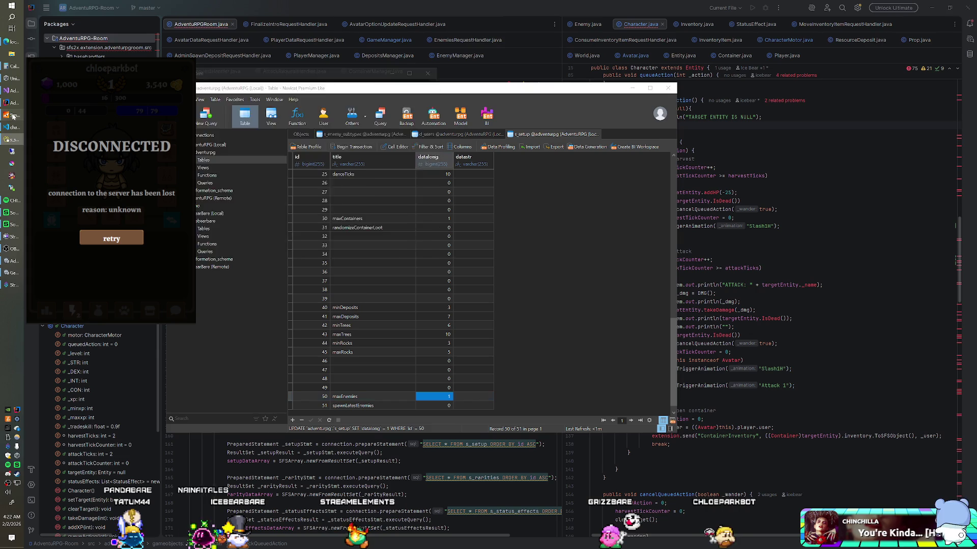
pyautogui.click(351, 80)
pyautogui.click(426, 76)
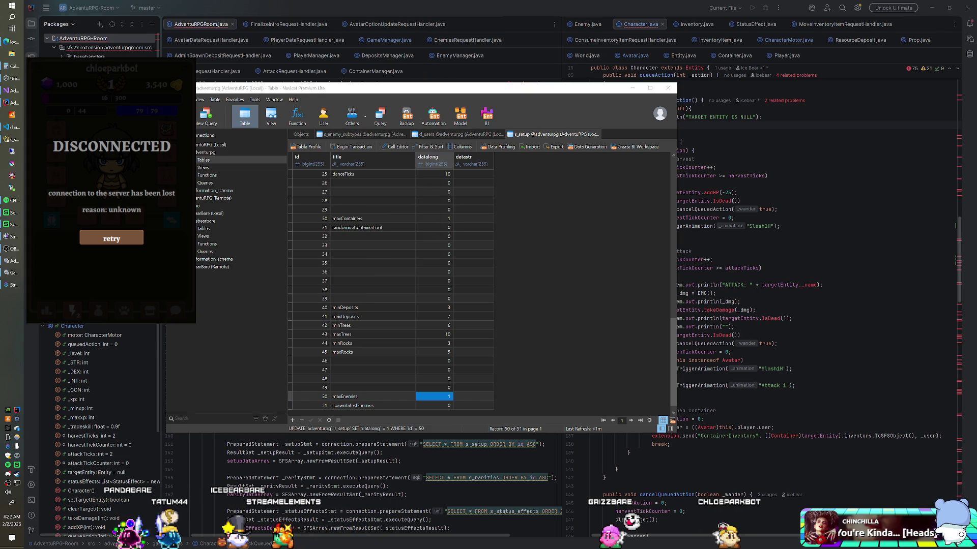
pyautogui.click(6, 116)
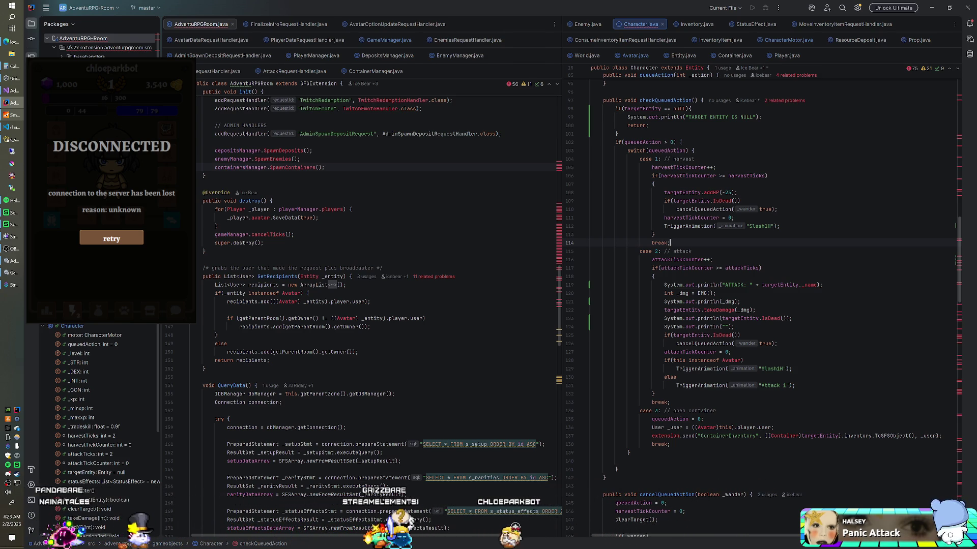
# - Run the game from Unity and spawn a bat beside the character from the lightning tab
pyautogui.hotkey('alt', 'Tab')
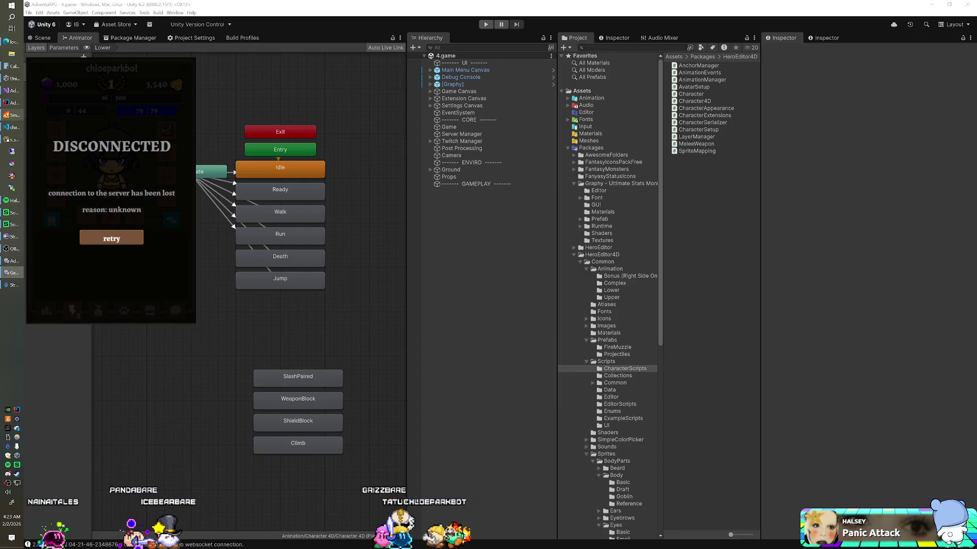
pyautogui.hotkey('ctrl', 'p')
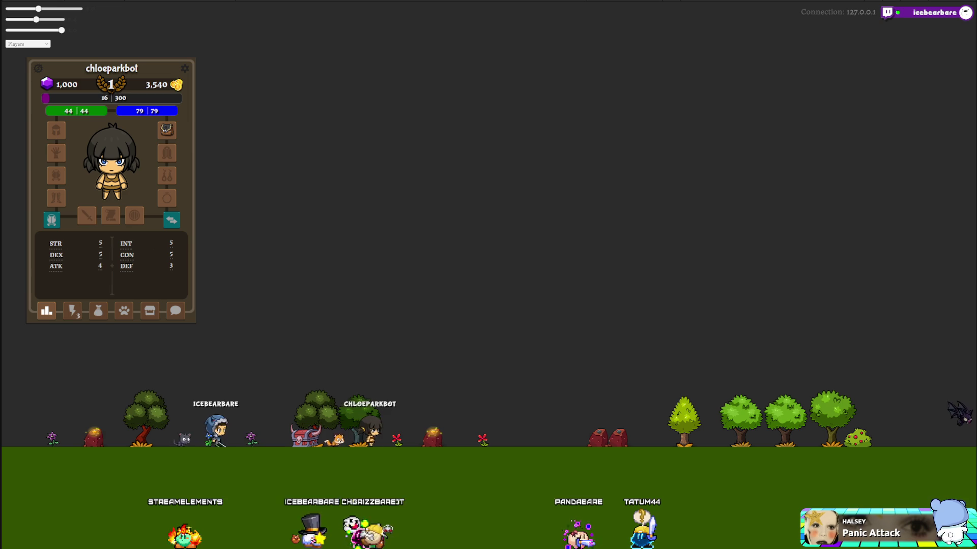
pyautogui.hotkey('alt', 'Tab')
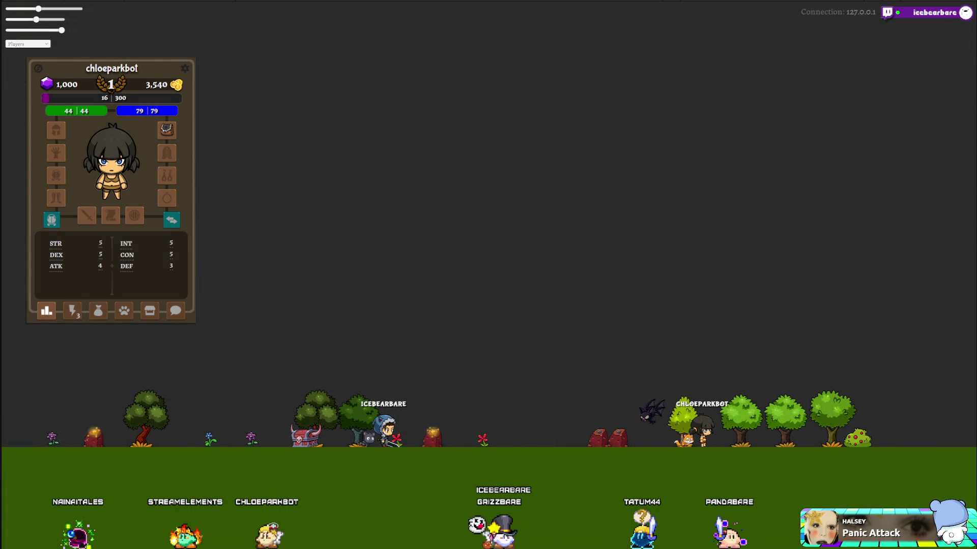
pyautogui.click(73, 314)
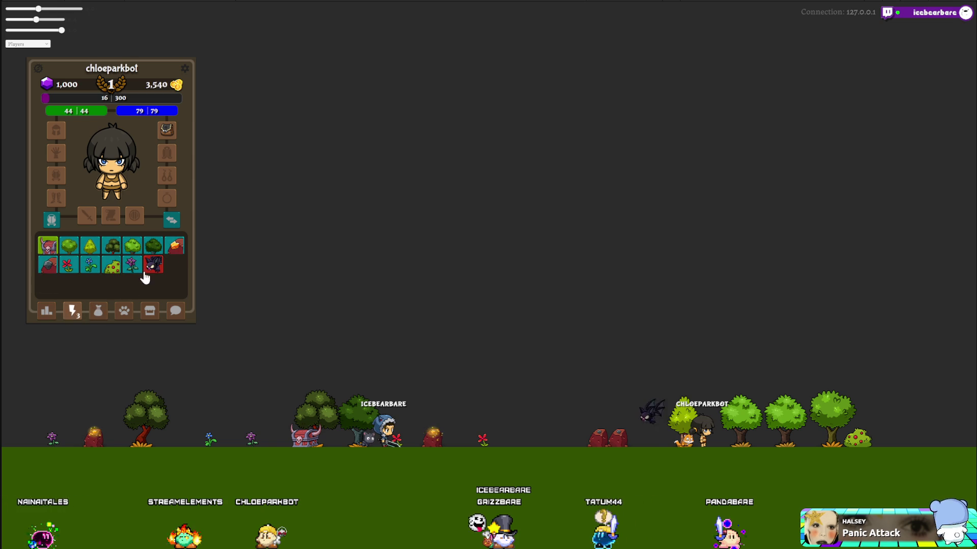
pyautogui.click(153, 264)
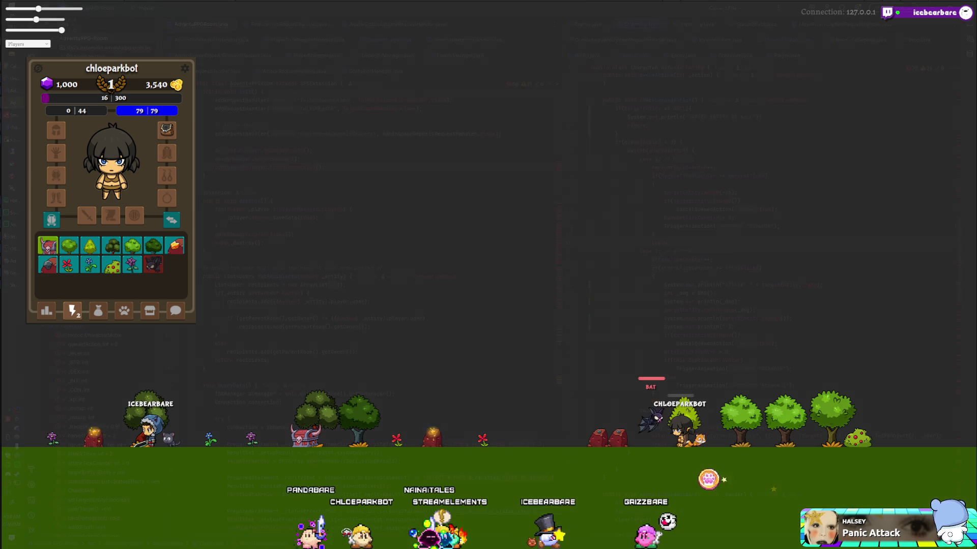
pyautogui.hotkey('alt', 'Tab')
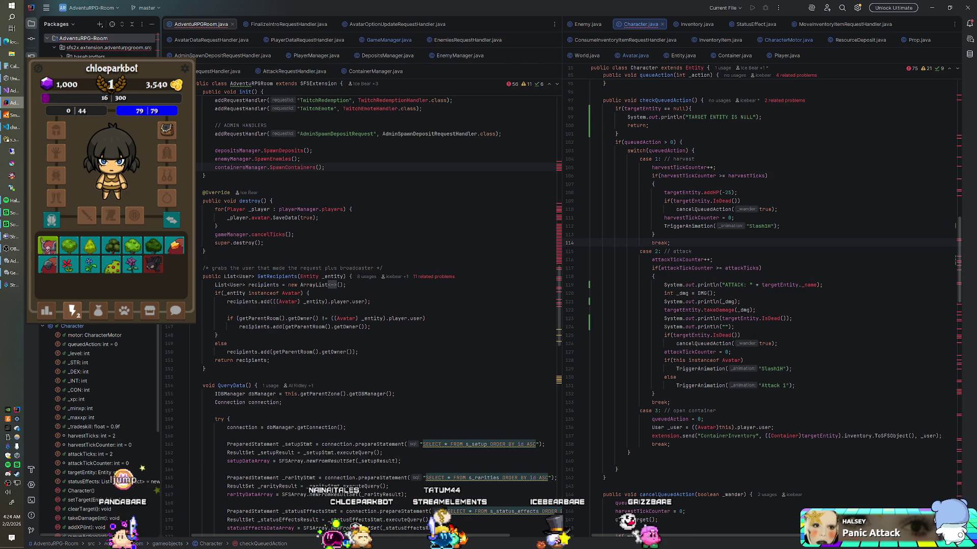
# - Prefix the TARGET ENTITY IS NULL message with the entity's _name
pyautogui.click(19, 117)
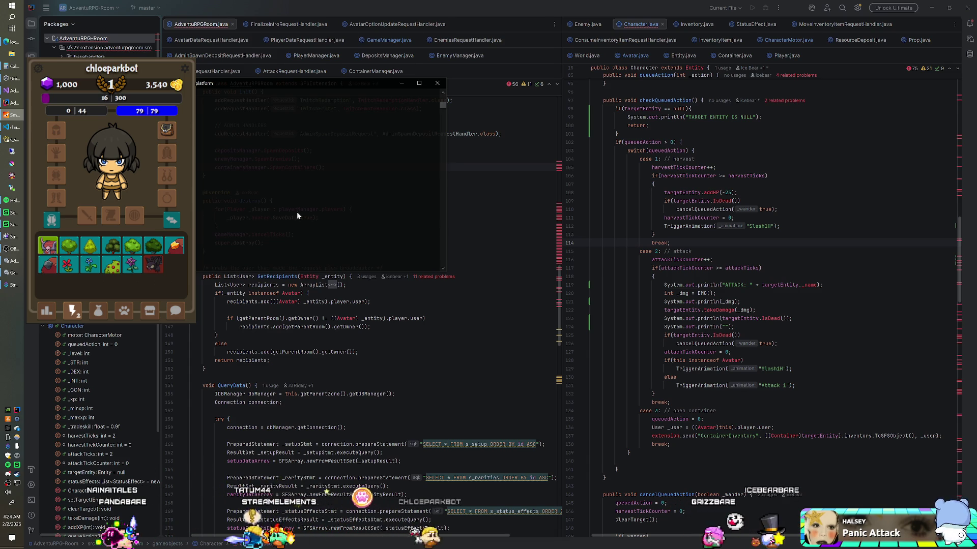
pyautogui.click(687, 117)
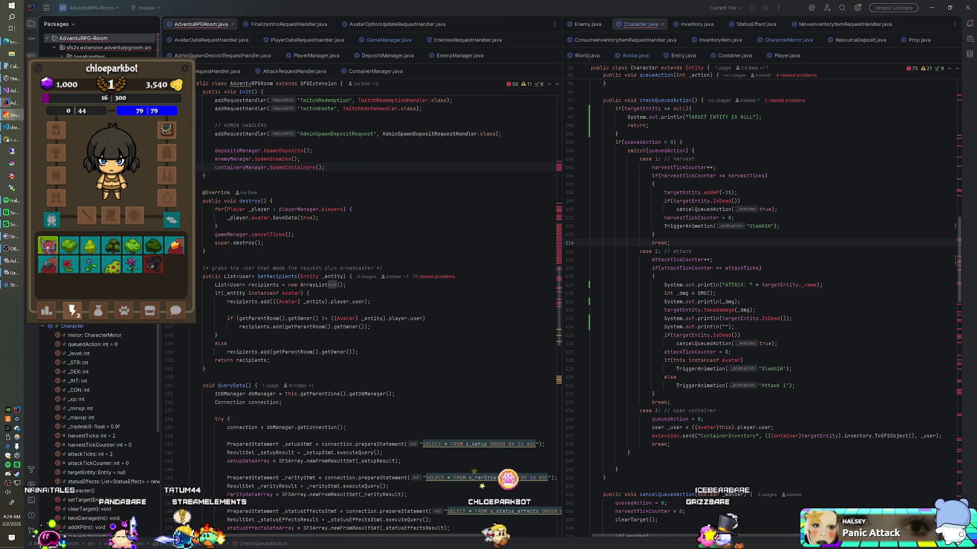
pyautogui.write('_name +')
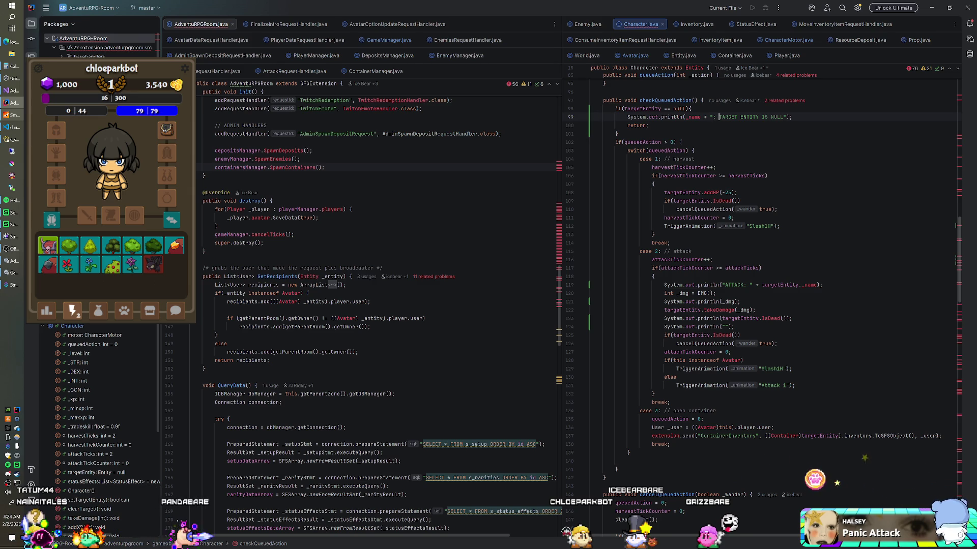
pyautogui.rightClick(85, 42)
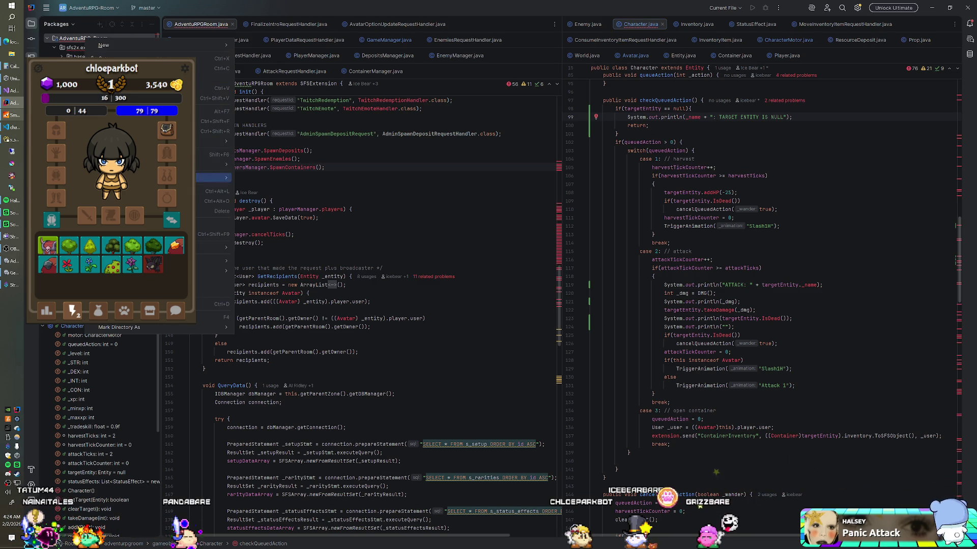
pyautogui.press('Escape')
# - Shut down and relaunch SmartFoxServer, then switch to the Unity editor
pyautogui.click(15, 117)
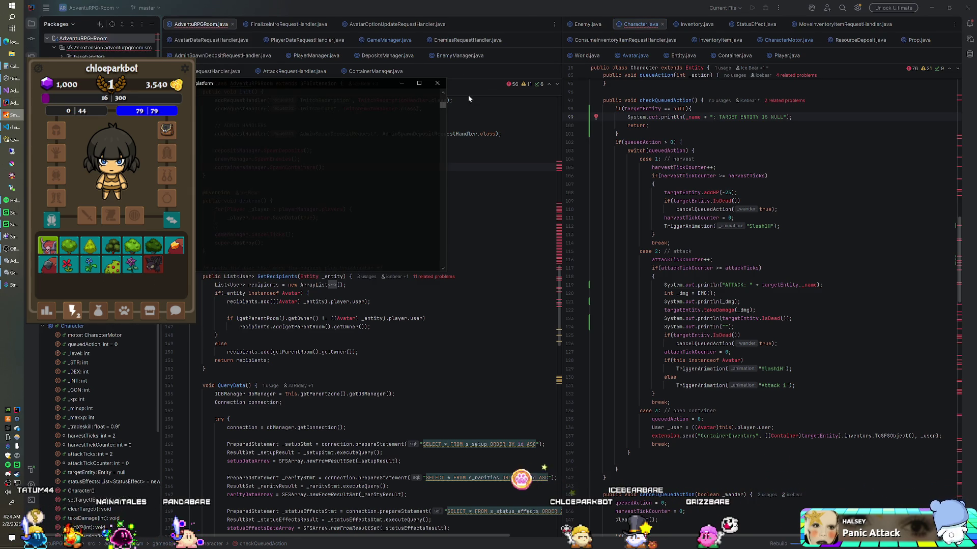
pyautogui.click(442, 88)
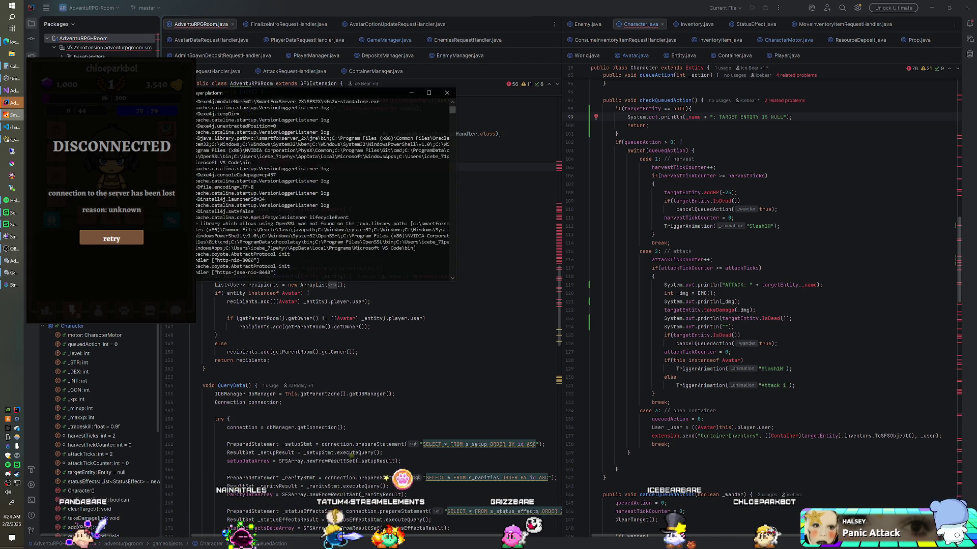
pyautogui.hotkey('alt', 'Tab')
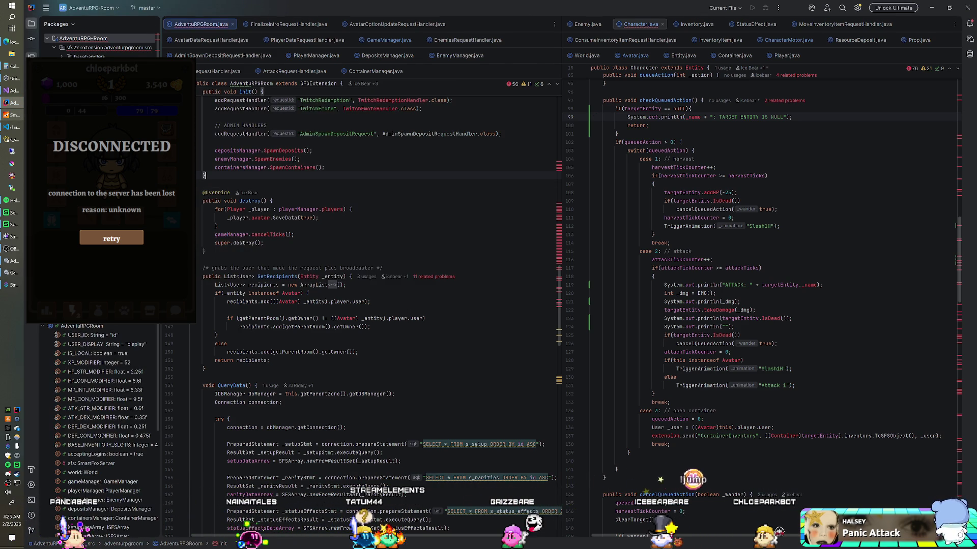
pyautogui.hotkey('alt', 'Tab')
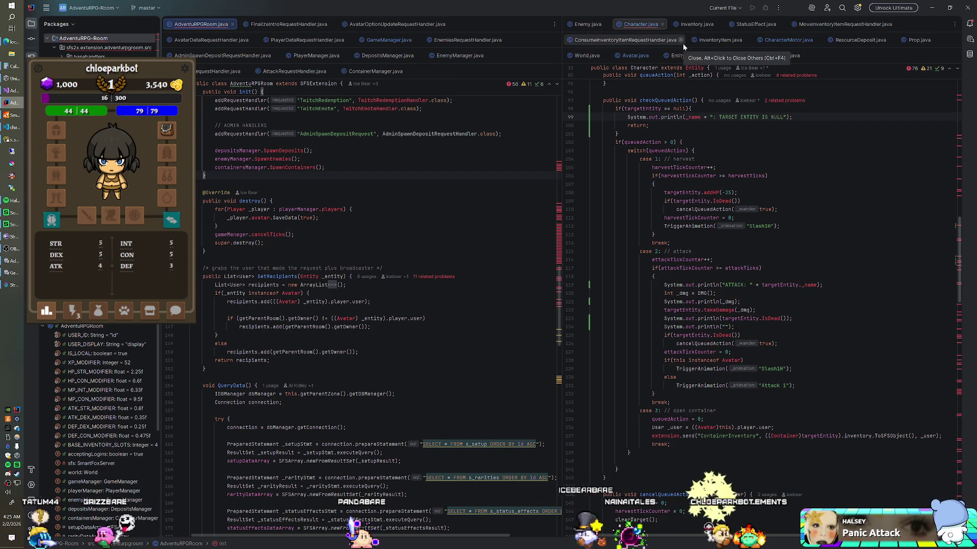
# - Delete the out-of-range 'destination *= -1f;' check from Wander() in CharacterMotor.java
pyautogui.click(769, 40)
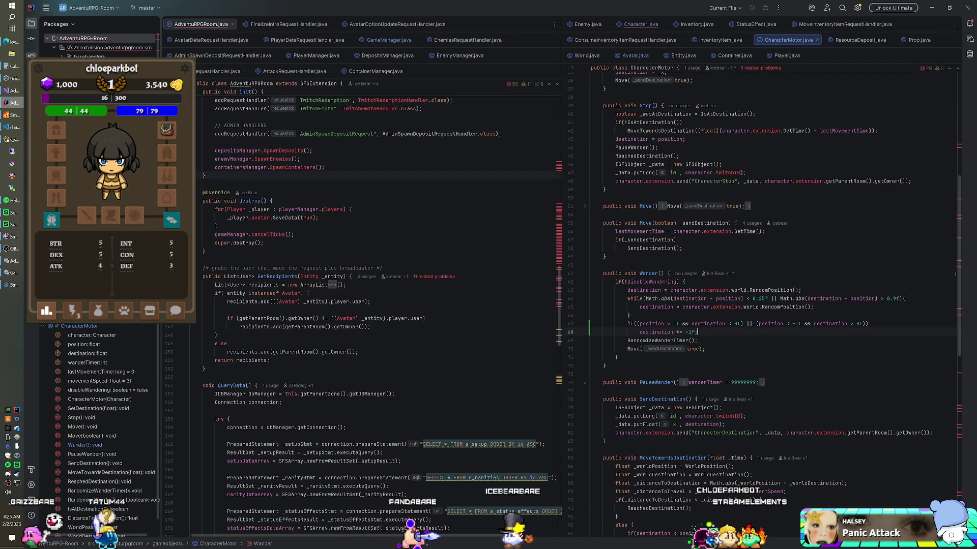
pyautogui.moveTo(698, 332); pyautogui.dragTo(630, 315)
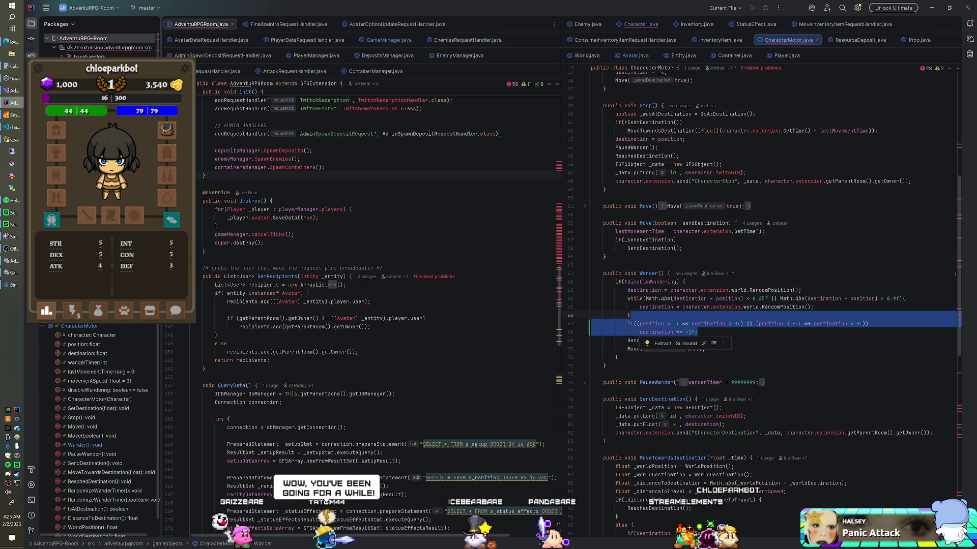
pyautogui.press('BackSpace')
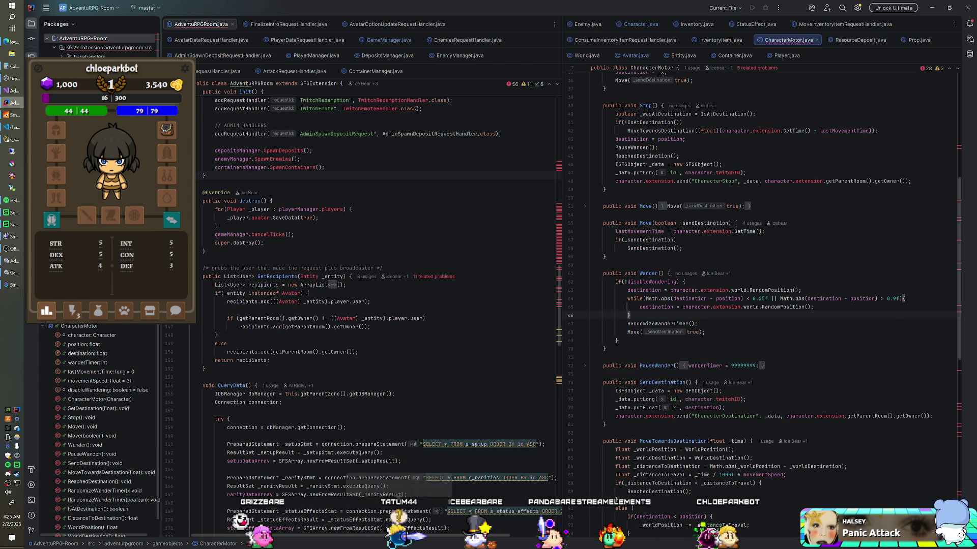
pyautogui.scroll(2, 680, 275)
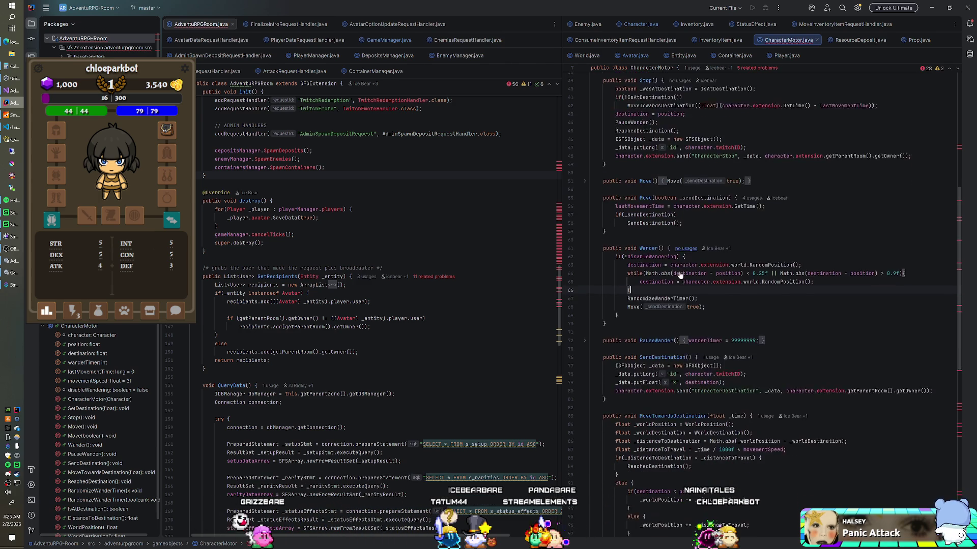
pyautogui.scroll(7, 679, 275)
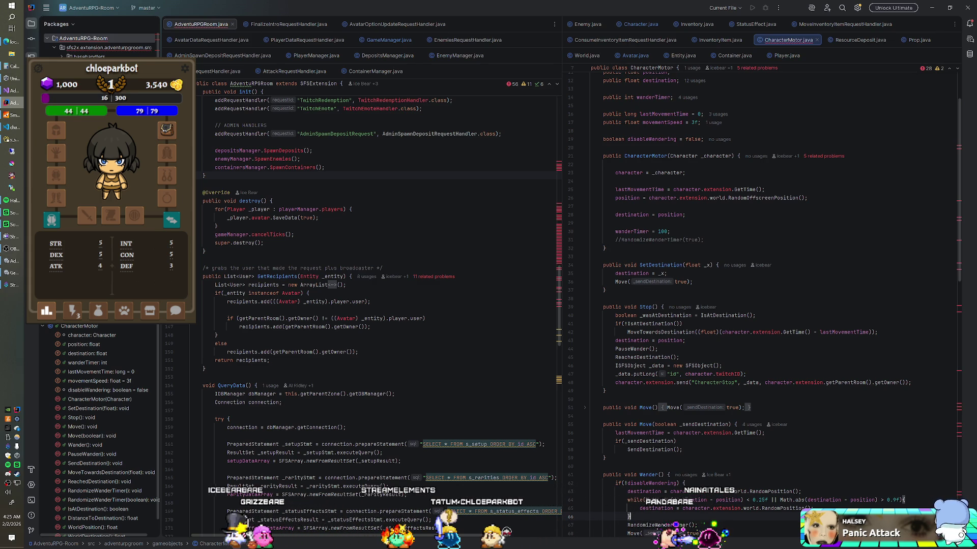
pyautogui.scroll(-4, 763, 305)
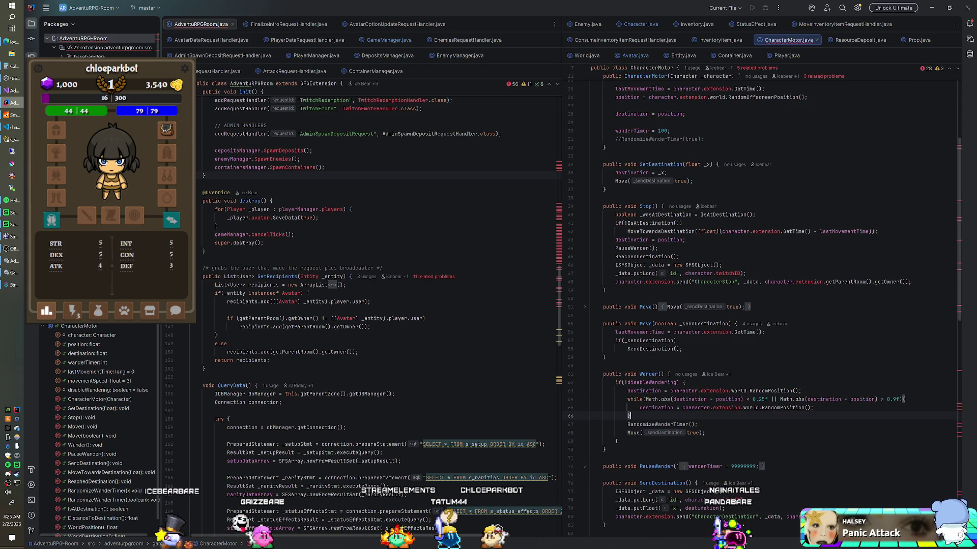
pyautogui.scroll(-2, 763, 306)
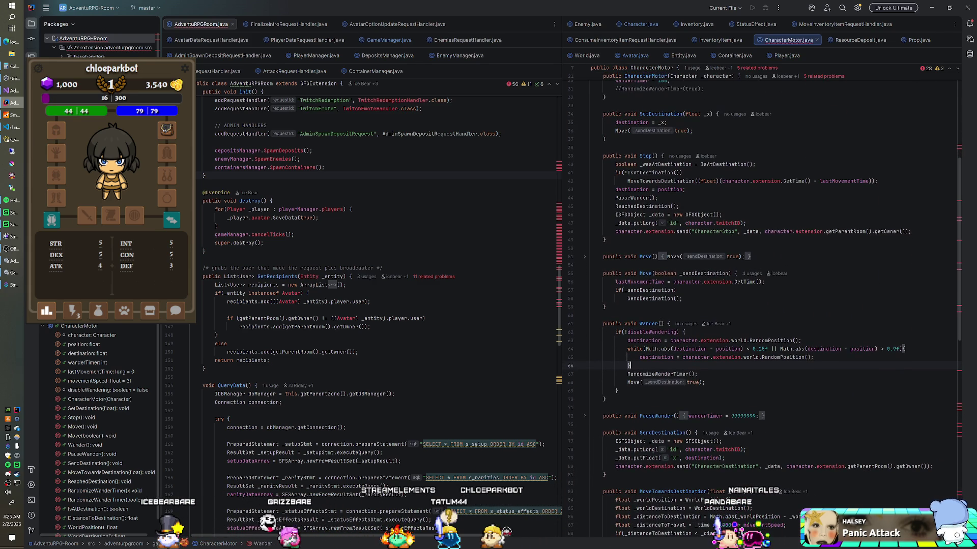
pyautogui.hotkey('alt', 'Tab')
pyautogui.hotkey('alt', 'Tab')
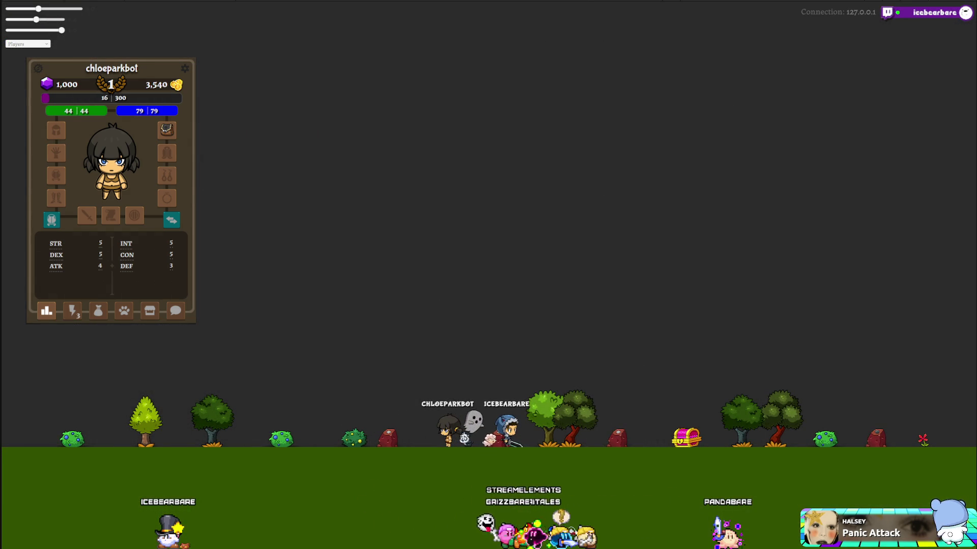
# - View the inventory grid in the player panel, then stop Unity's play mode
pyautogui.click(72, 311)
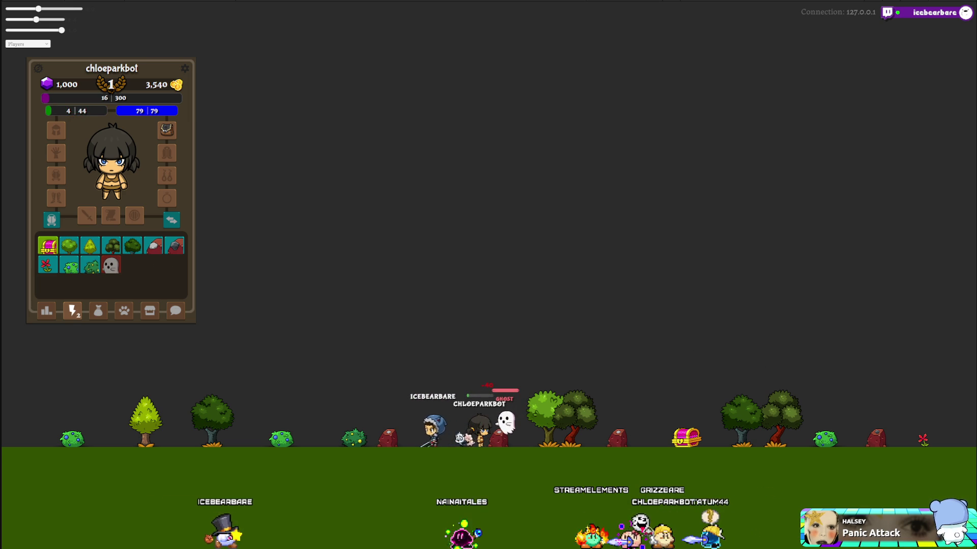
pyautogui.click(215, 192)
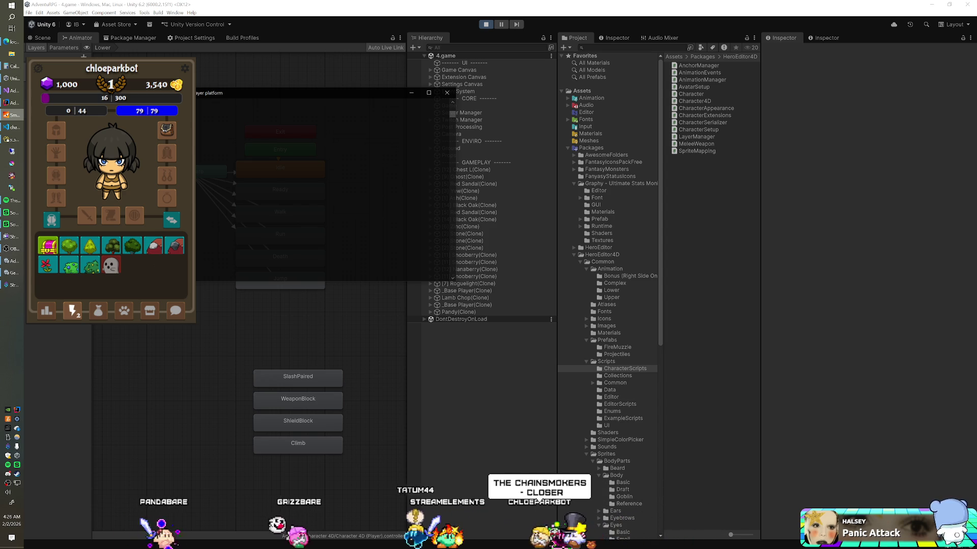
pyautogui.click(446, 94)
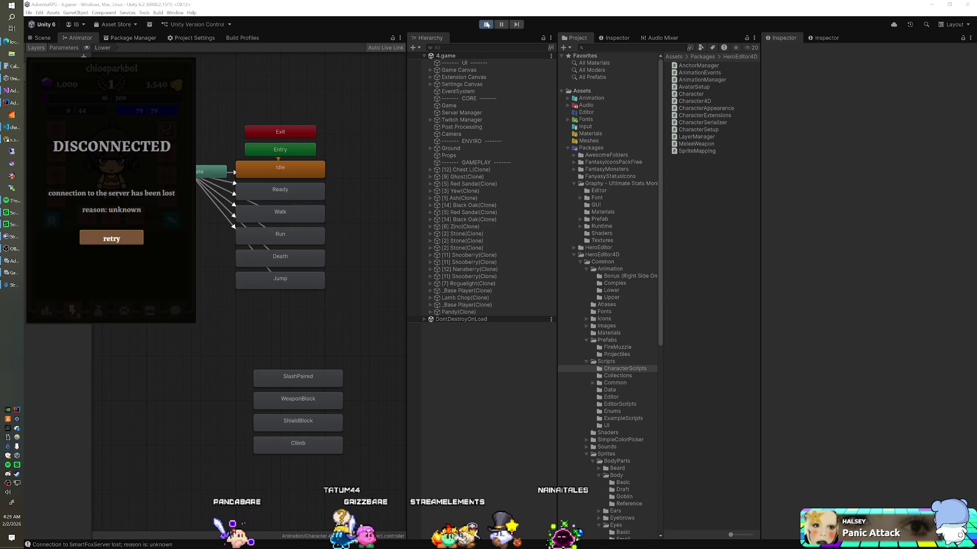
# - Return to IntelliJ IDEA and scroll through CharacterMotor.java's movement methods
pyautogui.click(11, 104)
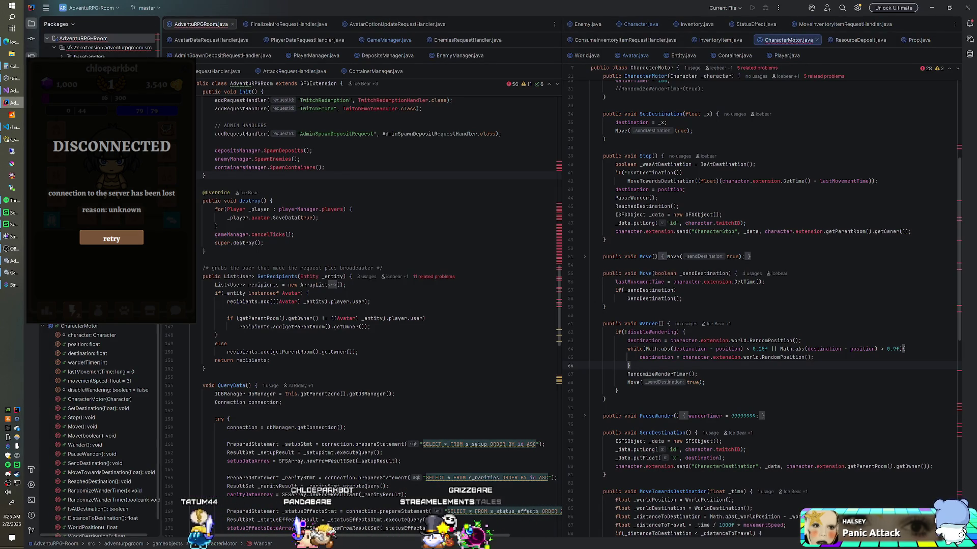
pyautogui.scroll(-8, 763, 305)
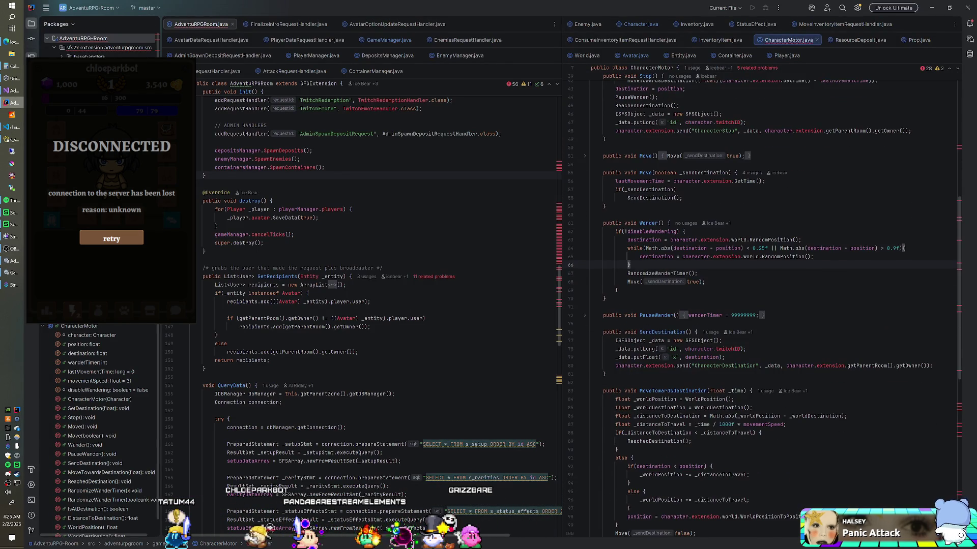
pyautogui.scroll(-5, 763, 306)
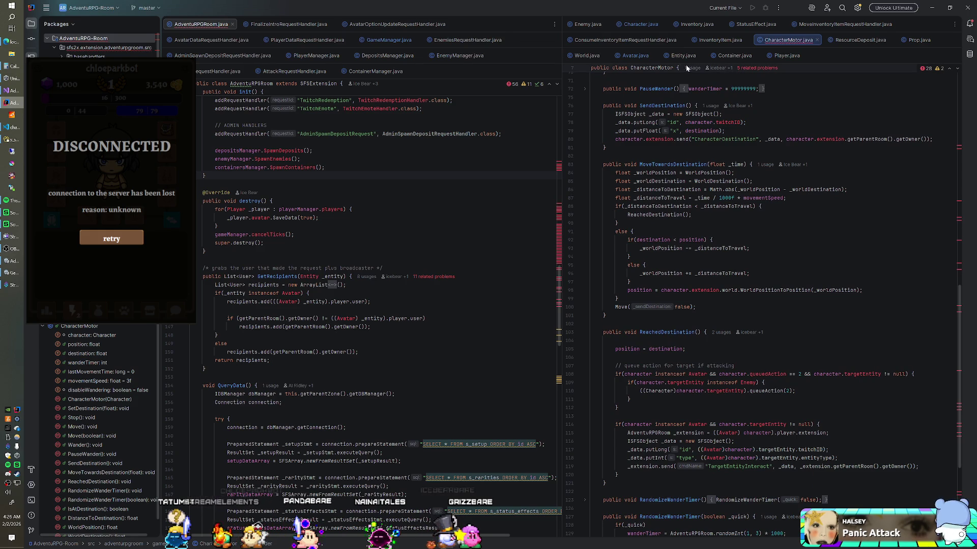
# - Switch from CharacterMotor.java to Character.java and review addXP, queueAction and checkQueuedAction
pyautogui.scroll(-6, 763, 305)
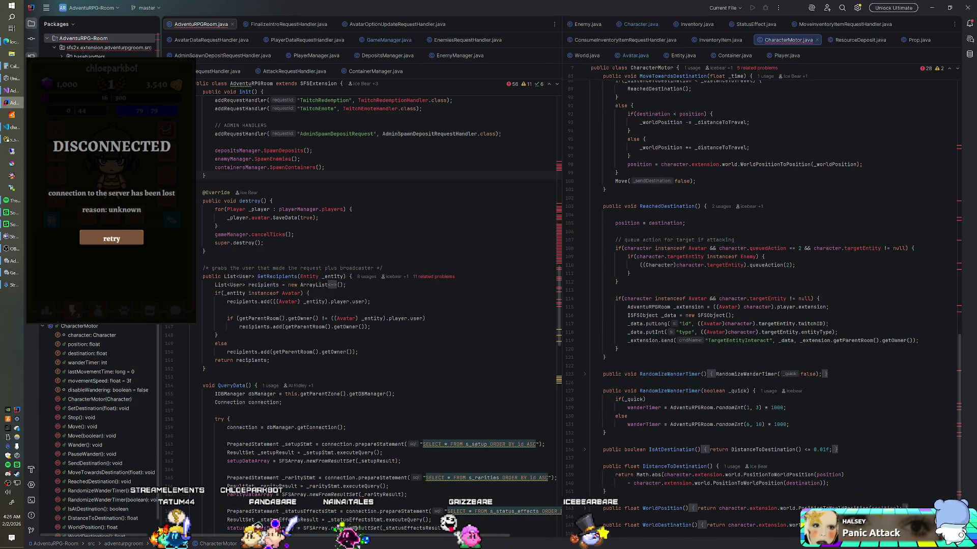
pyautogui.scroll(3, 636, 77)
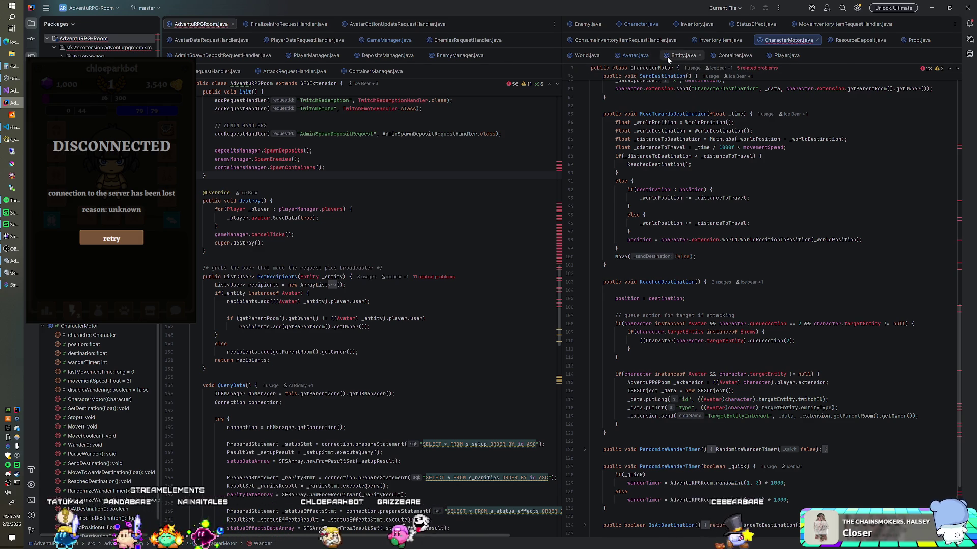
pyautogui.click(637, 26)
pyautogui.scroll(5, 763, 255)
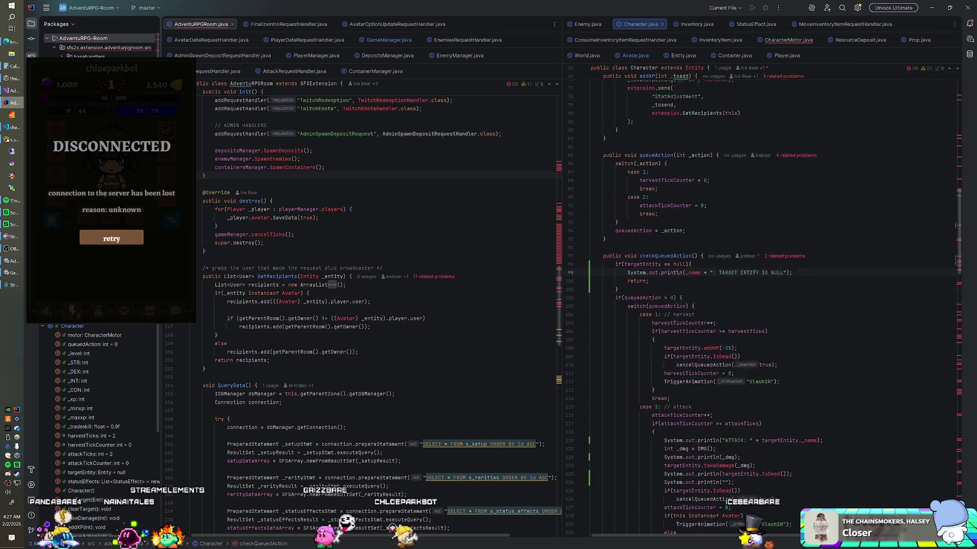
pyautogui.scroll(4, 763, 305)
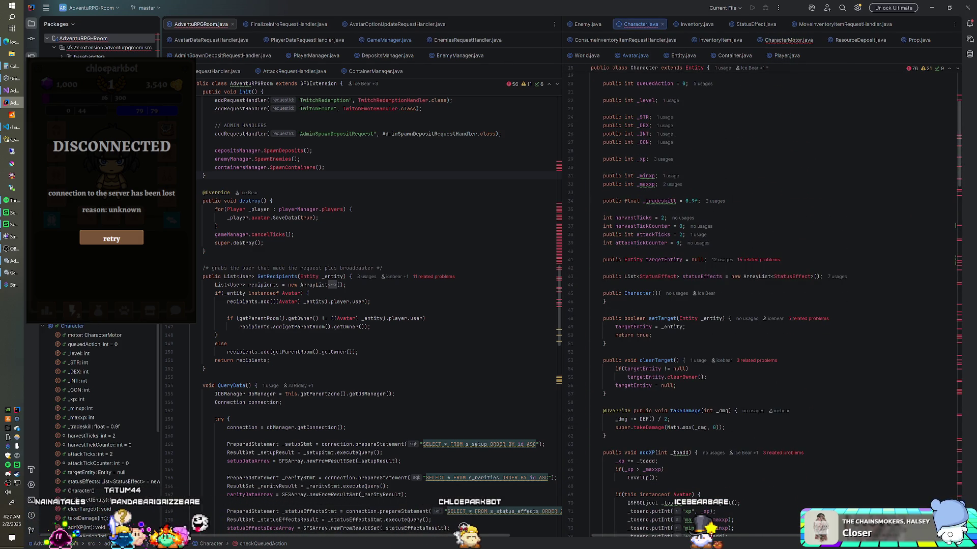
pyautogui.scroll(-3, 763, 305)
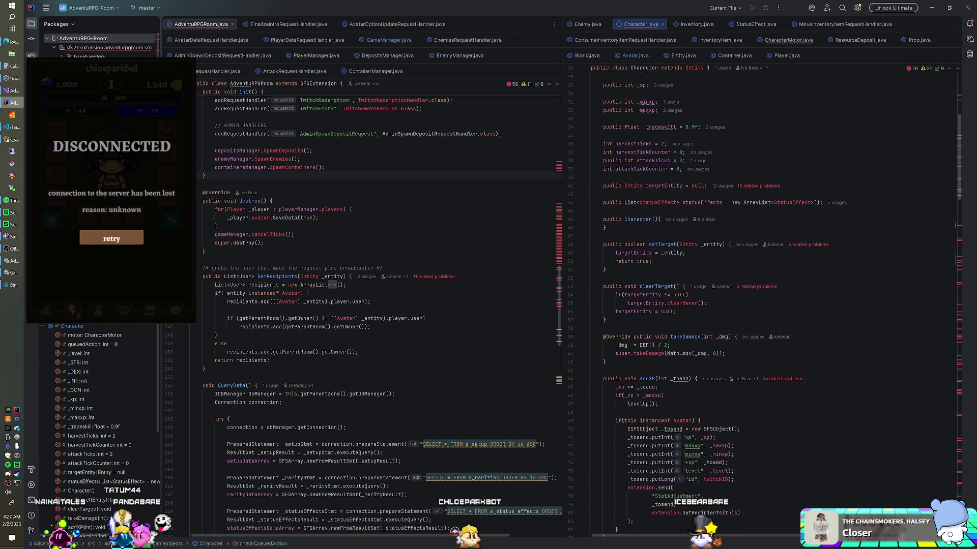
pyautogui.scroll(-4, 763, 305)
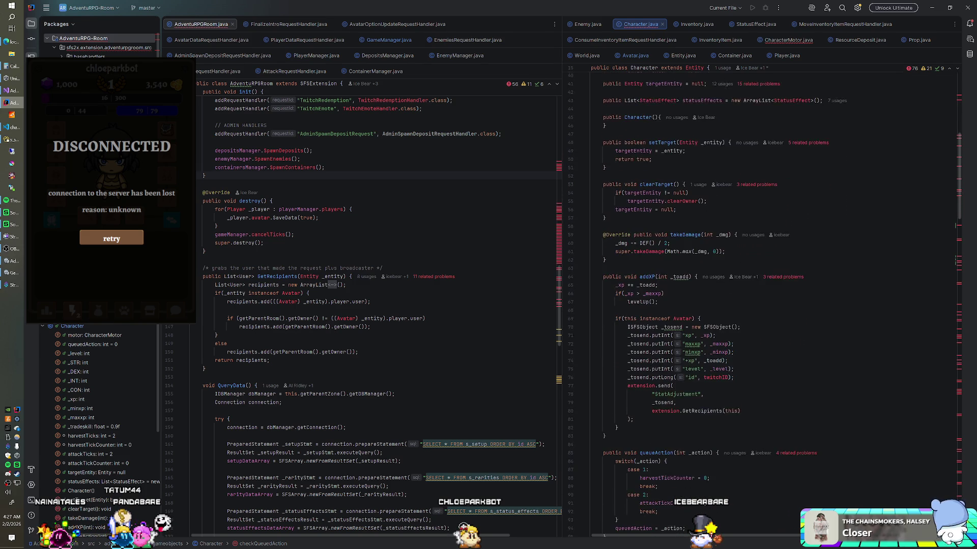
pyautogui.scroll(-2, 763, 305)
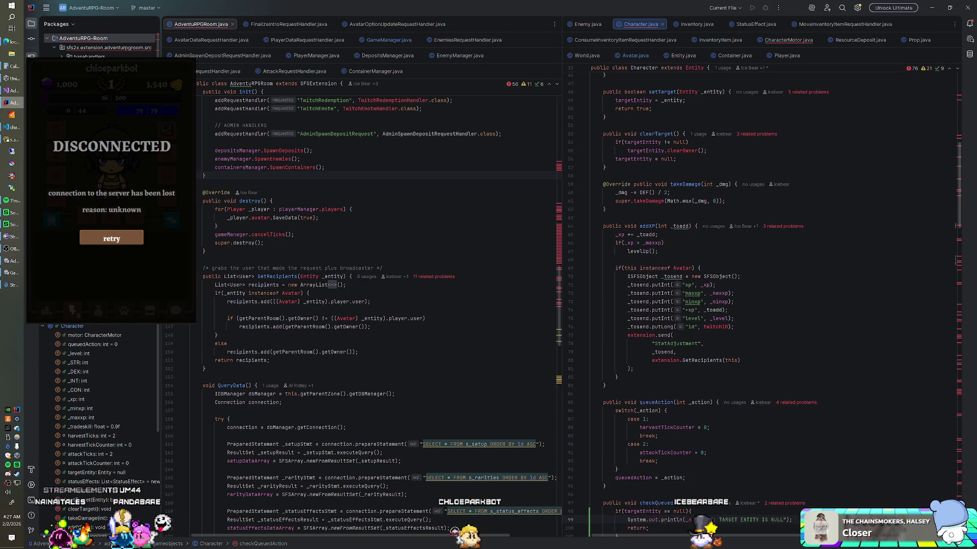
pyautogui.click(324, 167)
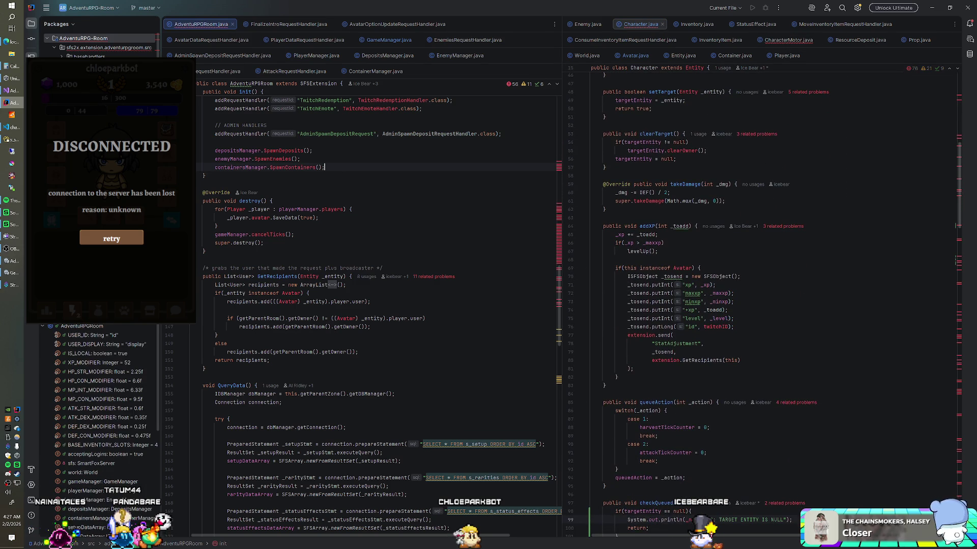
# - Search the project and preview the HarvestRequestHandler, AttackRequestHandler and ContainerRequestHandler matches
pyautogui.hotkey('ctrl', 'shift', 'f')
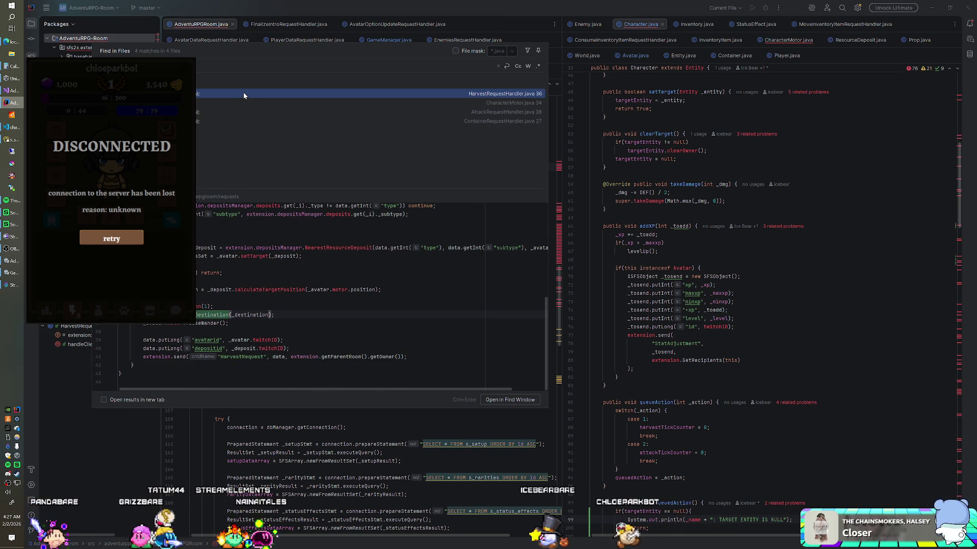
pyautogui.press('Return')
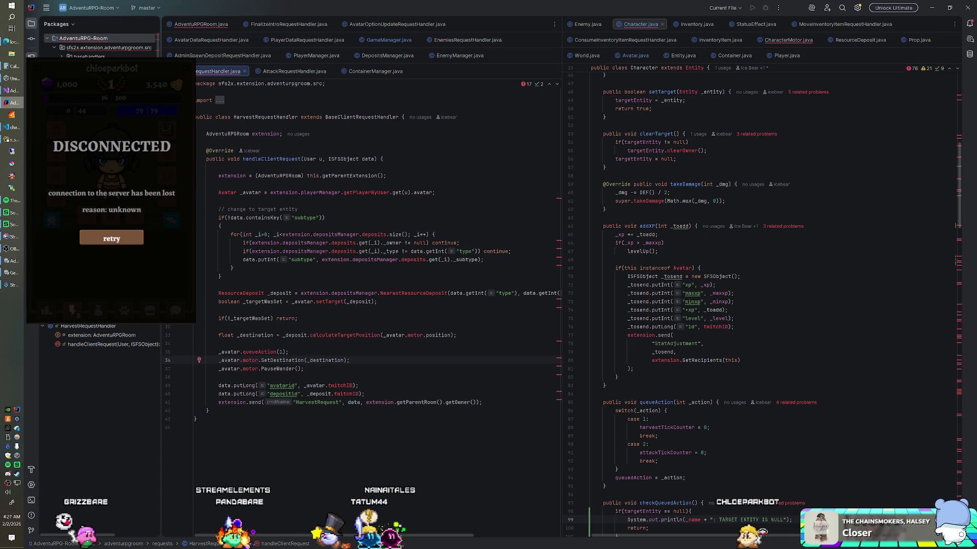
pyautogui.hotkey('ctrl', 'shift', 'f')
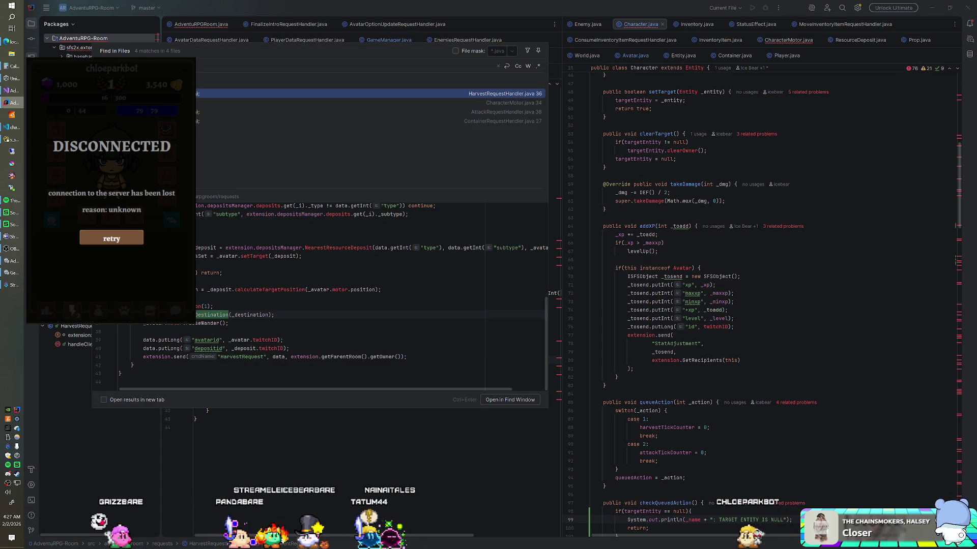
pyautogui.click(369, 112)
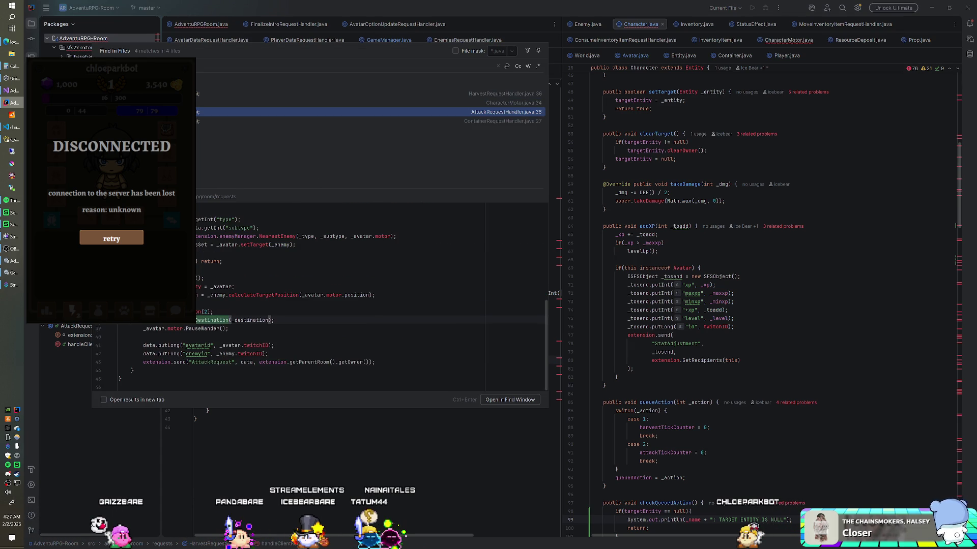
pyautogui.click(203, 122)
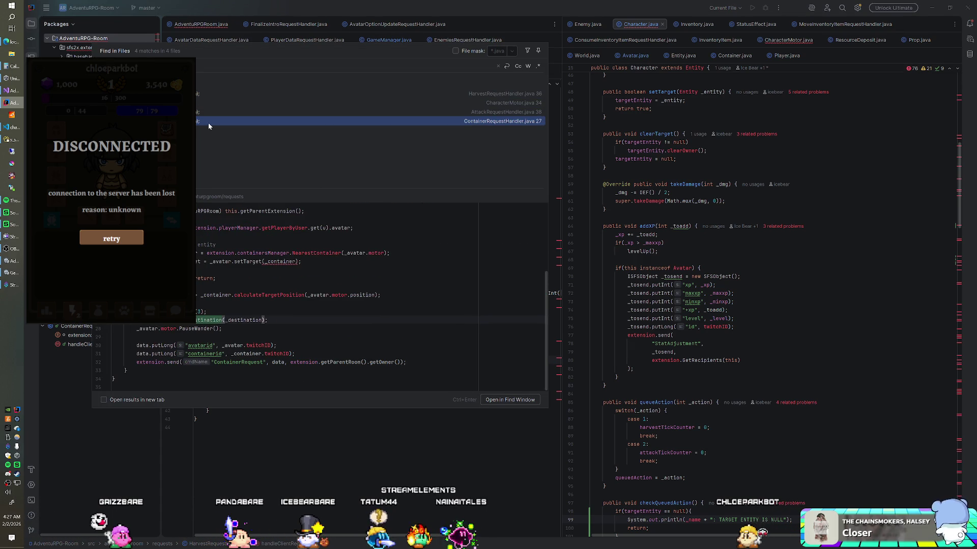
pyautogui.click(642, 142)
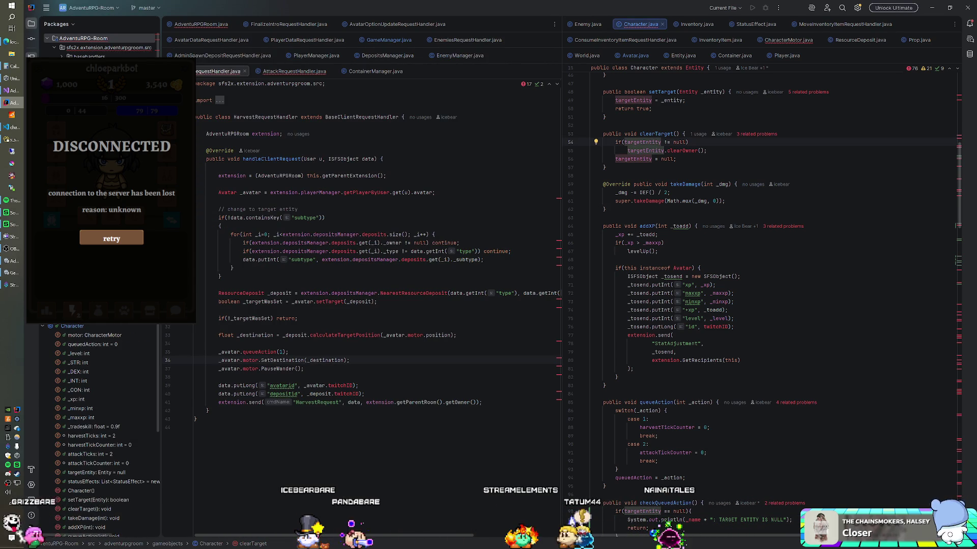
# - Show CharacterMotor.java at ReachedDestination and RandomizeWanderTimer, then start a new project-wide search
pyautogui.click(786, 41)
pyautogui.scroll(-7, 763, 280)
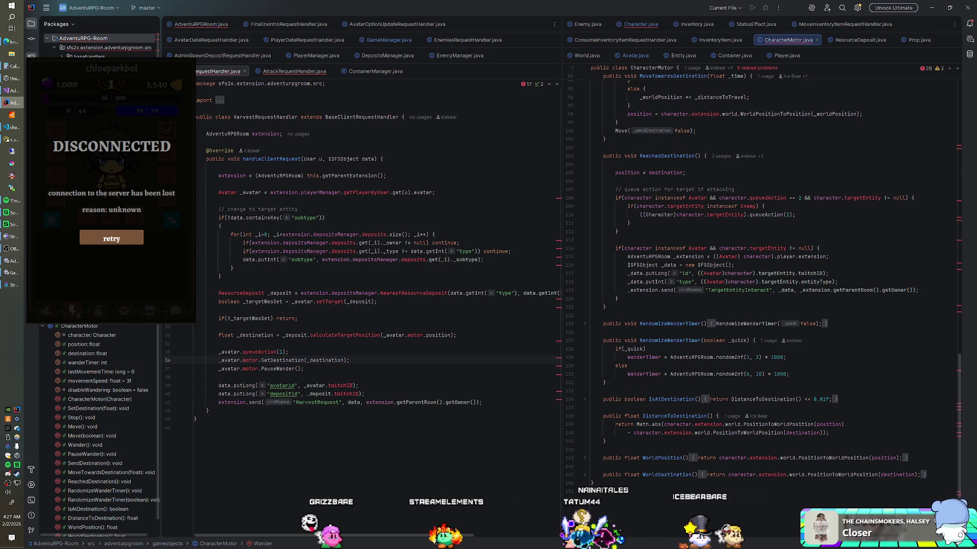
pyautogui.hotkey('ctrl', 'shift', 'f')
# - Search 'randomizeWa' and preview matches at CharacterMotor lines 67, 123, 124, 127 and Character line 150
pyautogui.write('random')
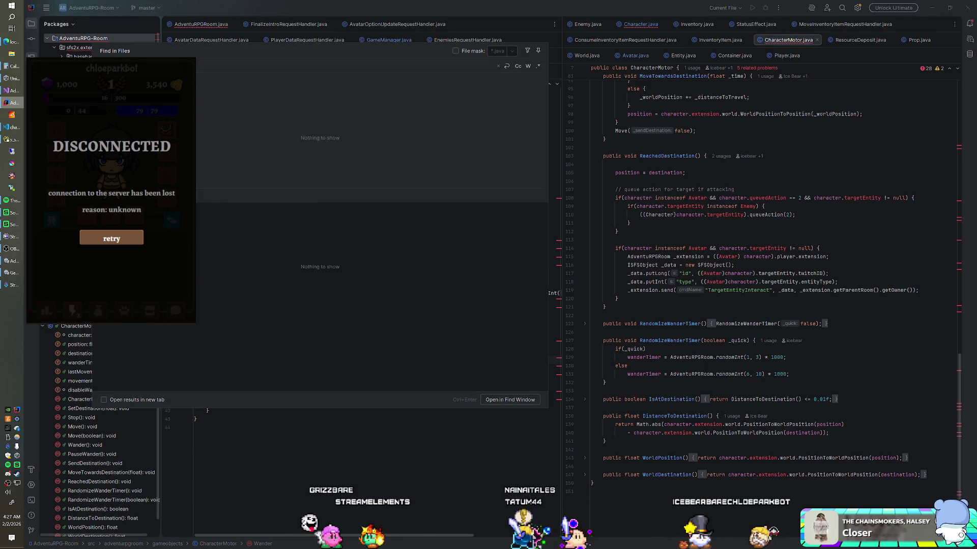
pyautogui.write('izeWa')
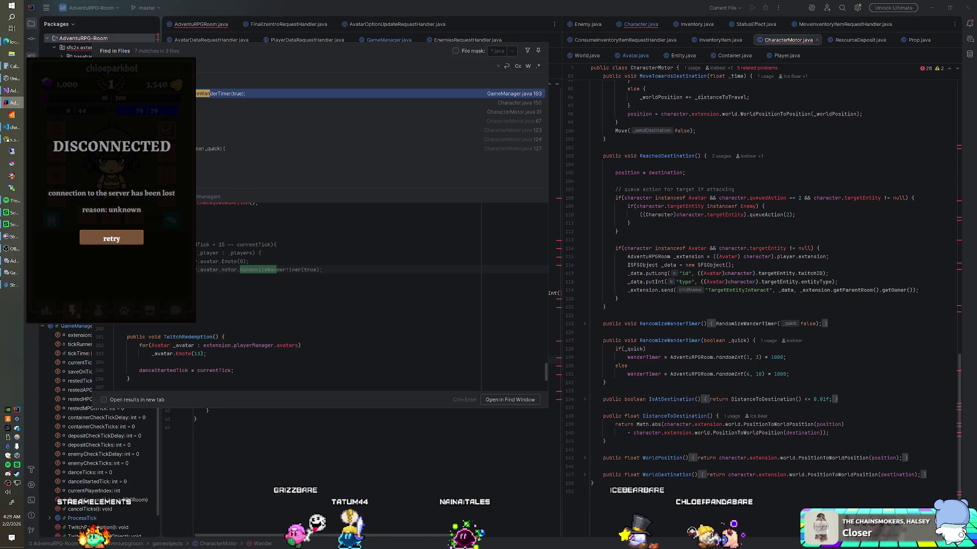
pyautogui.click(366, 122)
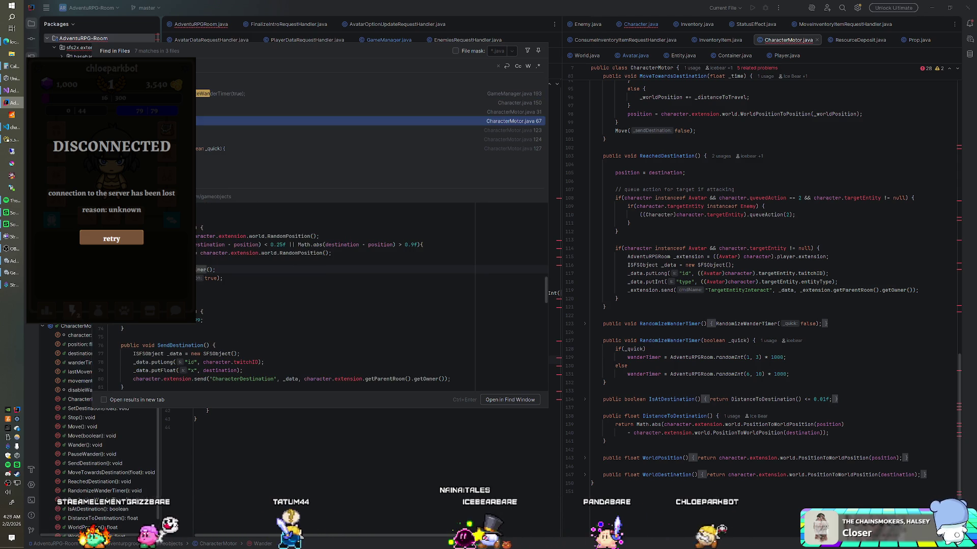
pyautogui.click(366, 131)
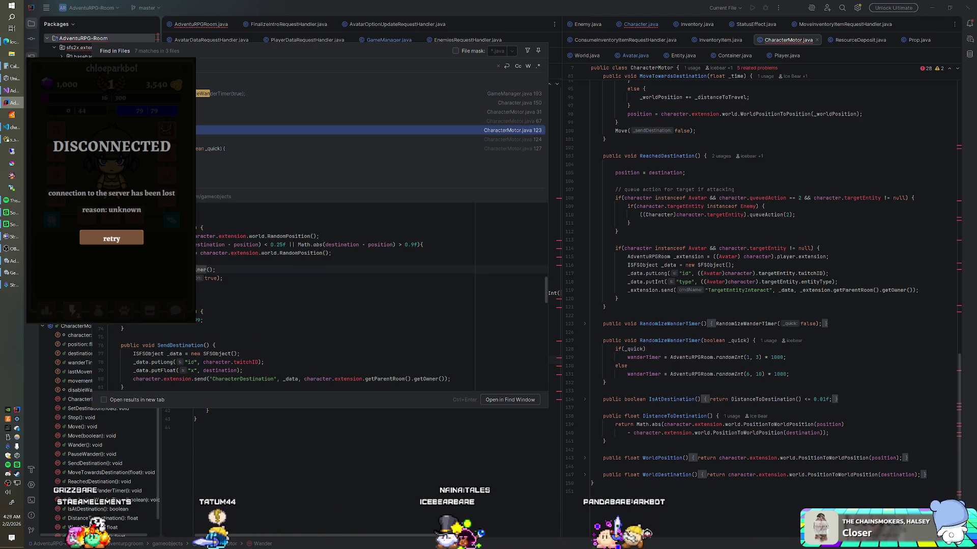
pyautogui.click(366, 139)
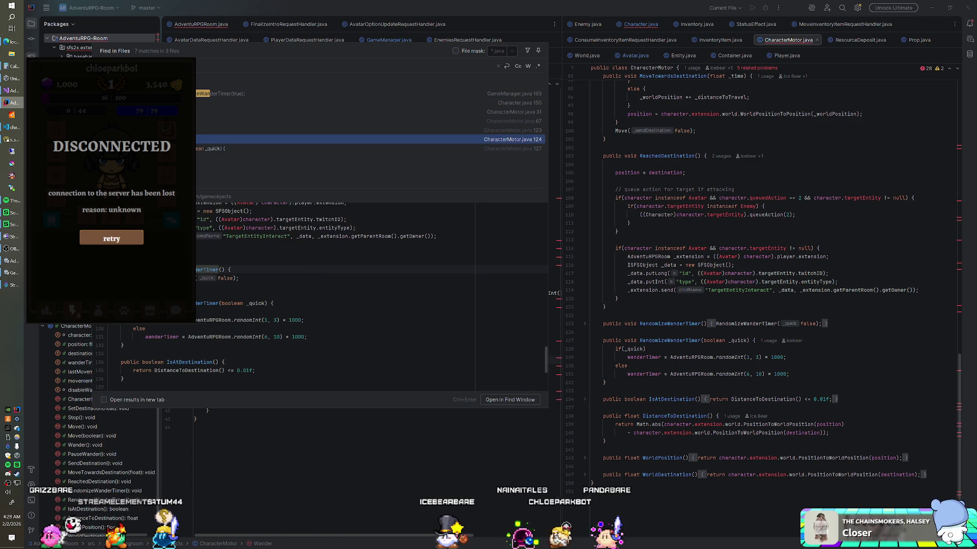
pyautogui.click(366, 148)
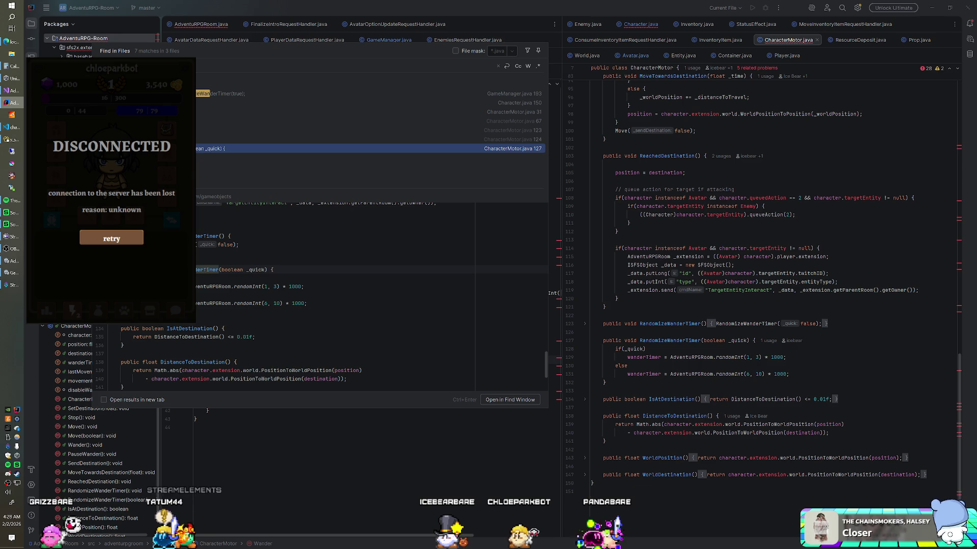
pyautogui.click(366, 103)
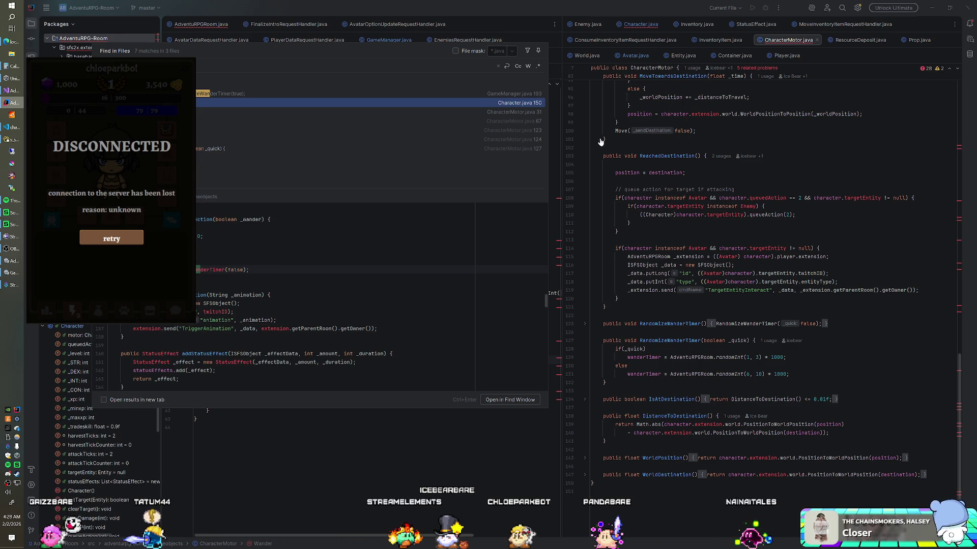
pyautogui.press('Escape')
# - Review CharacterMotor's movement methods, then switch the right pane to Character.java at setTarget and takeDamage
pyautogui.scroll(5, 763, 254)
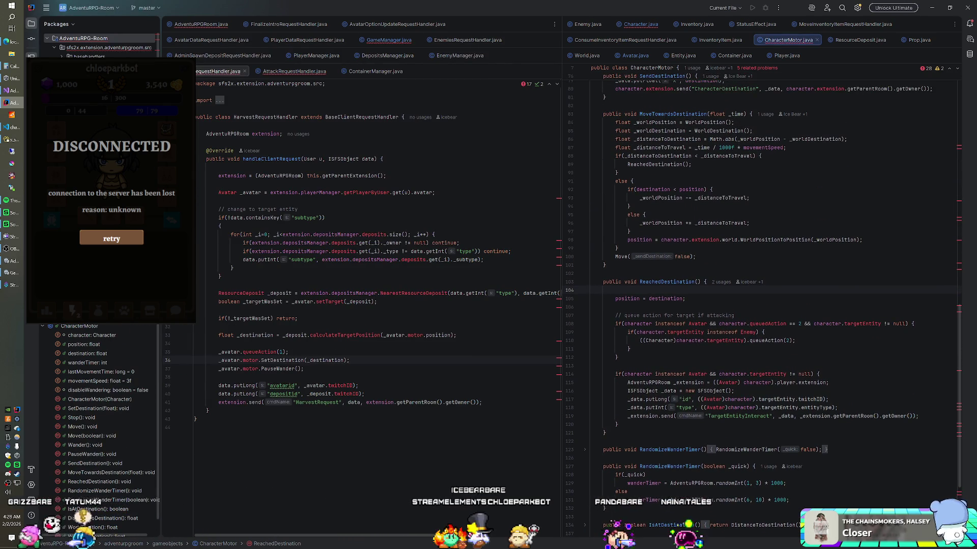
pyautogui.scroll(-2, 763, 280)
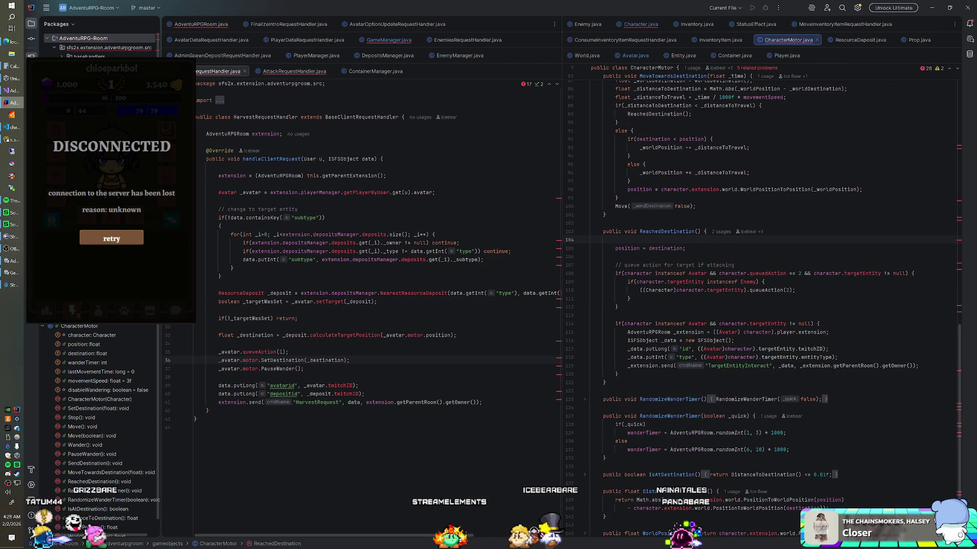
pyautogui.scroll(-2, 763, 280)
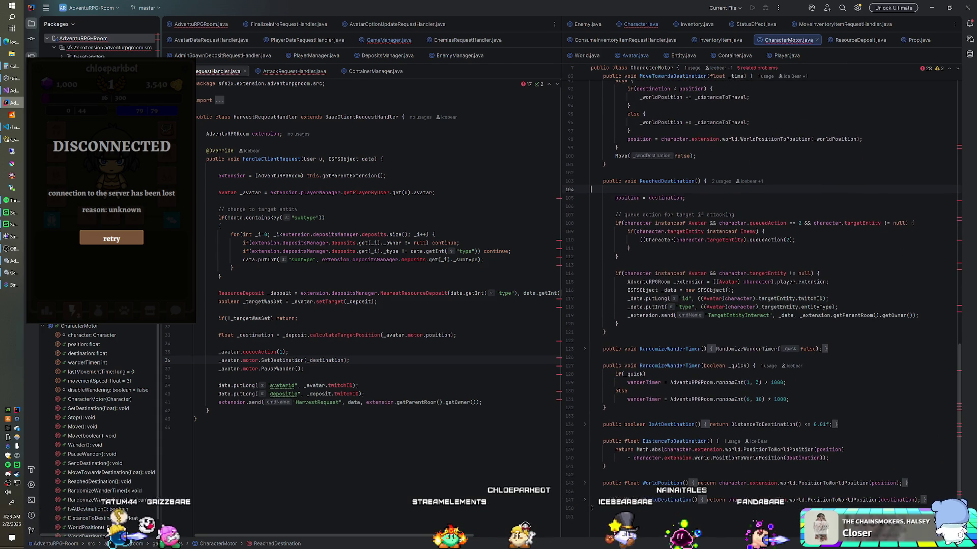
pyautogui.scroll(-1, 763, 279)
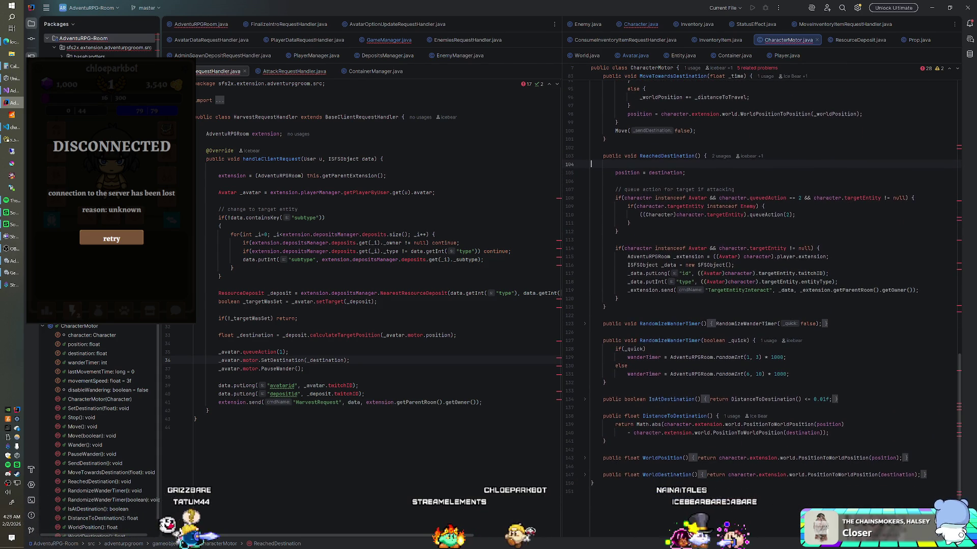
pyautogui.scroll(10, 763, 279)
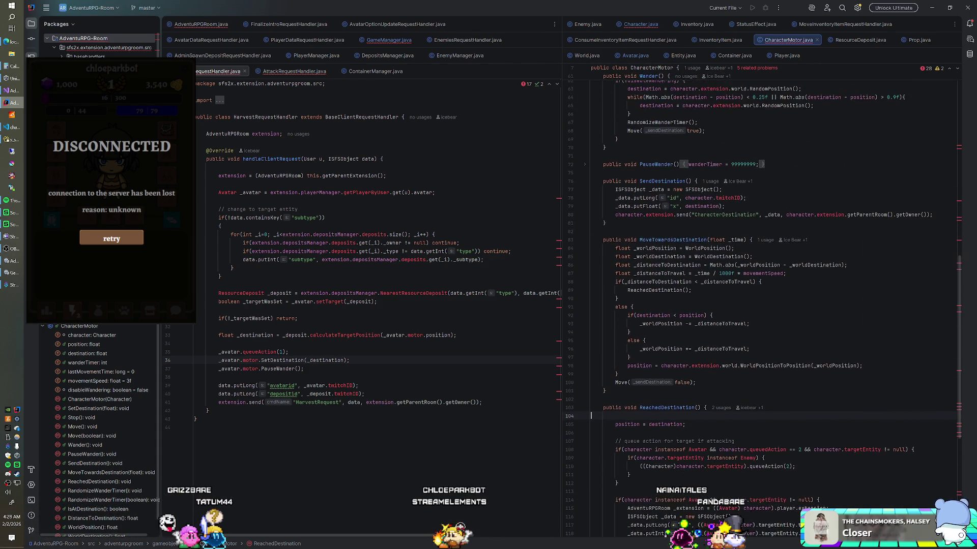
pyautogui.scroll(7, 763, 280)
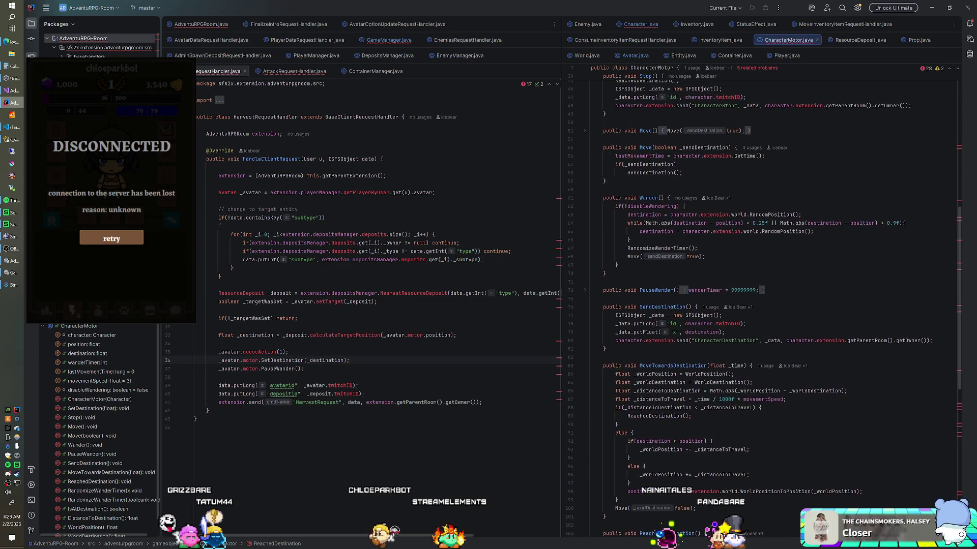
pyautogui.scroll(7, 763, 280)
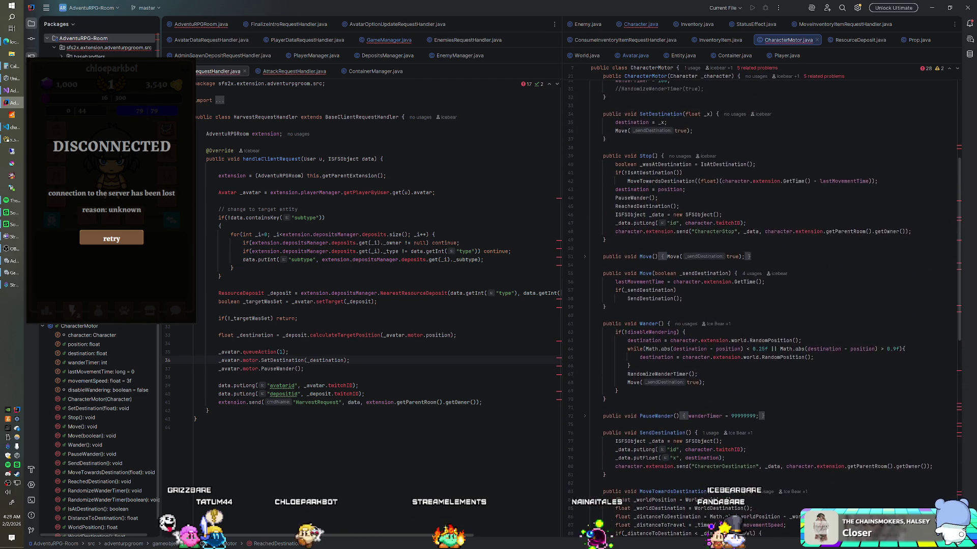
pyautogui.scroll(2, 763, 280)
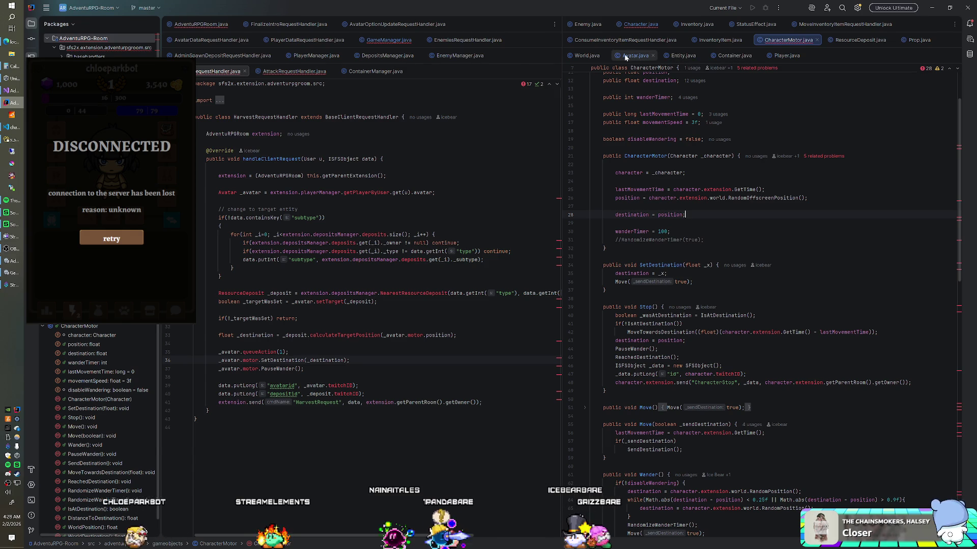
pyautogui.click(679, 58)
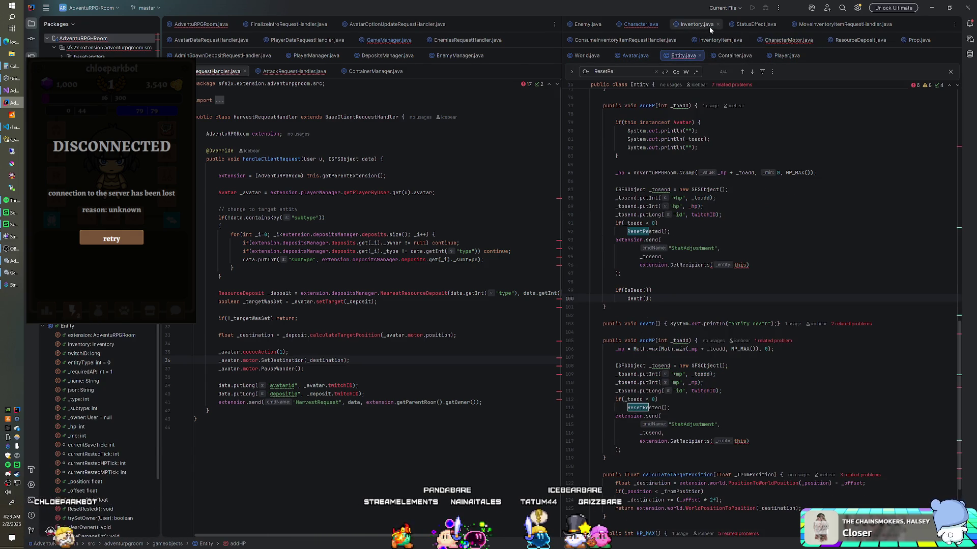
pyautogui.click(627, 24)
pyautogui.scroll(-12, 712, 305)
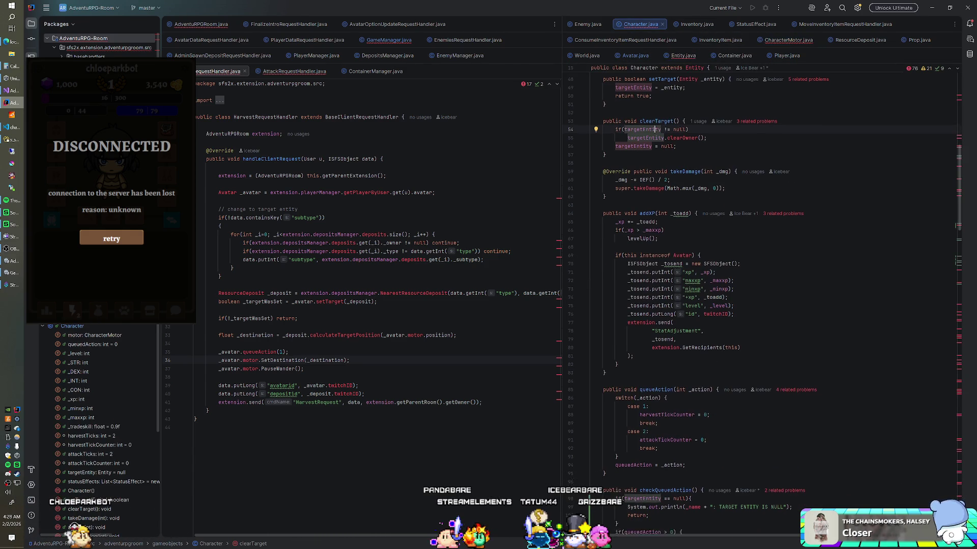
# - Change line 99's null-target message from _name to twitchID, then start the server and play in Unity
pyautogui.scroll(-1, 712, 305)
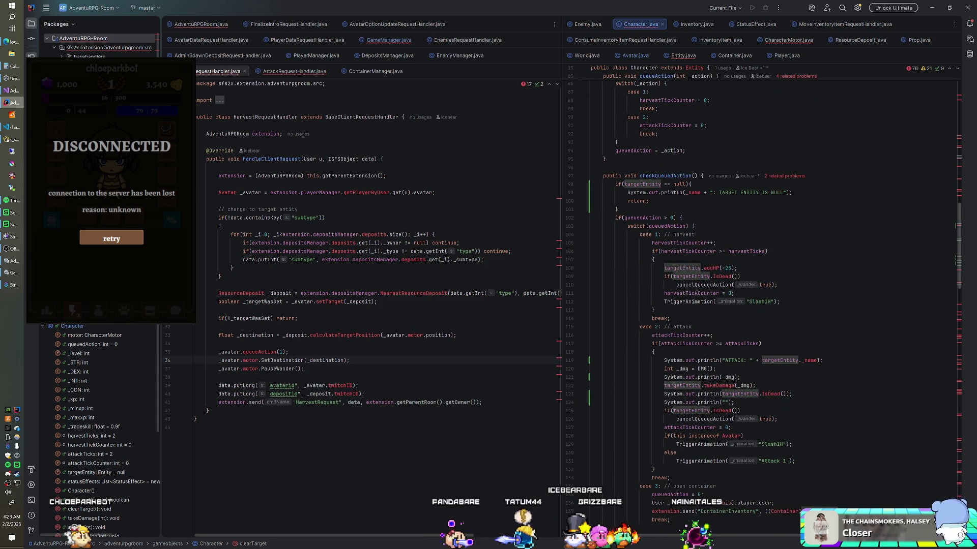
pyautogui.click(692, 192)
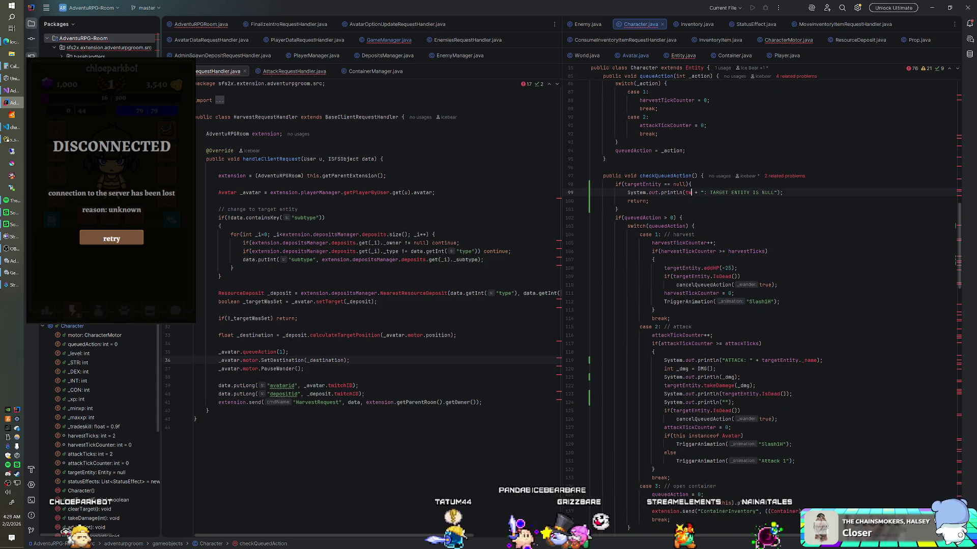
pyautogui.write('itchID')
pyautogui.press('Return')
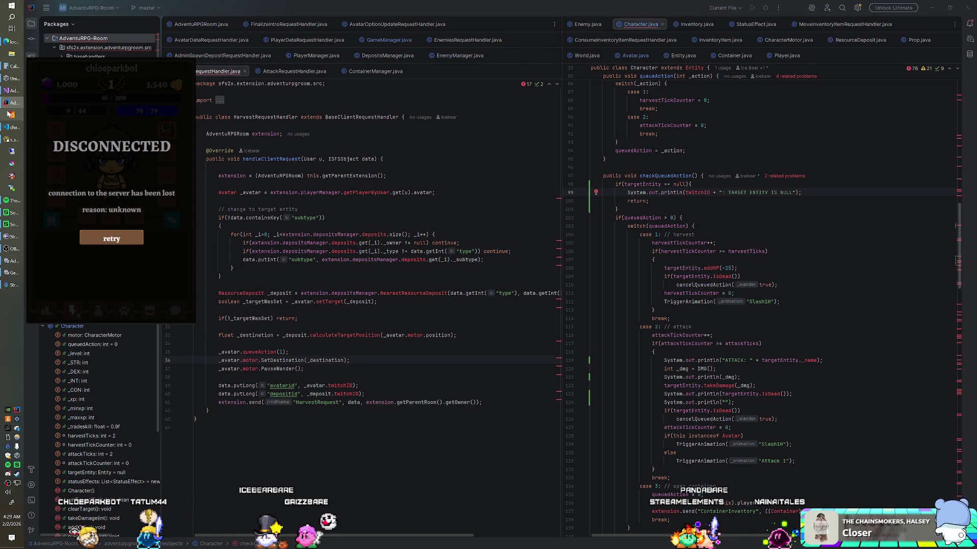
pyautogui.click(12, 272)
pyautogui.hotkey('ctrl', 'p')
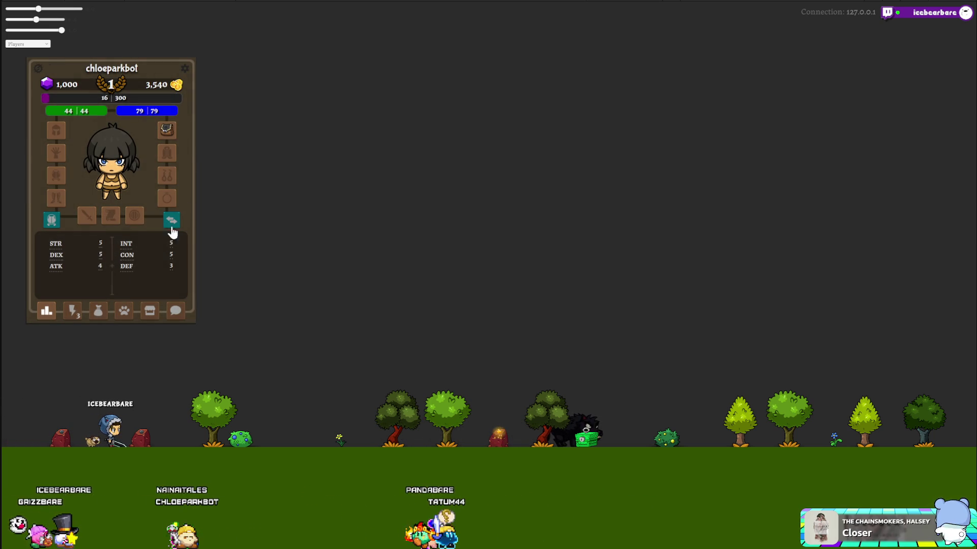
# - Open the lightning tab and summon the black wolf to attack beside ICEBEARBARE
pyautogui.click(72, 311)
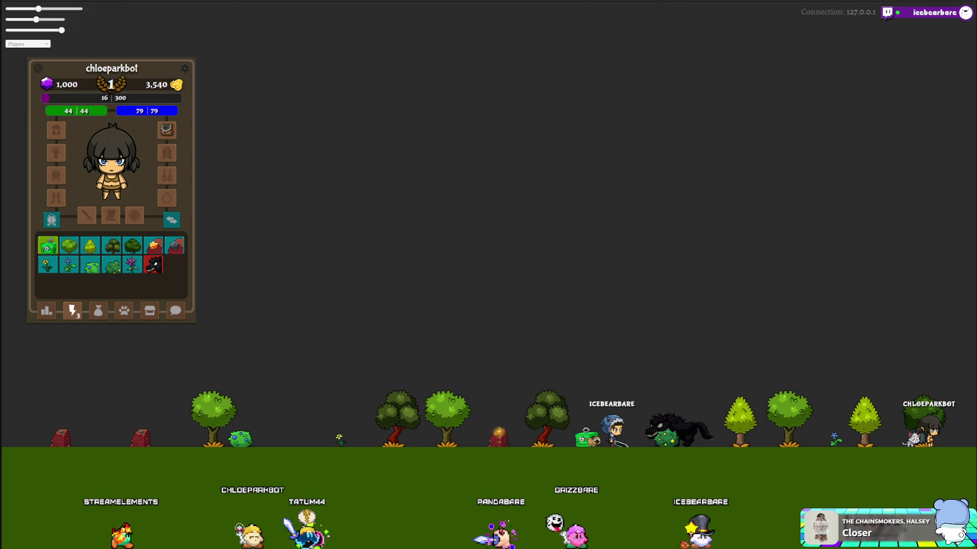
pyautogui.click(153, 266)
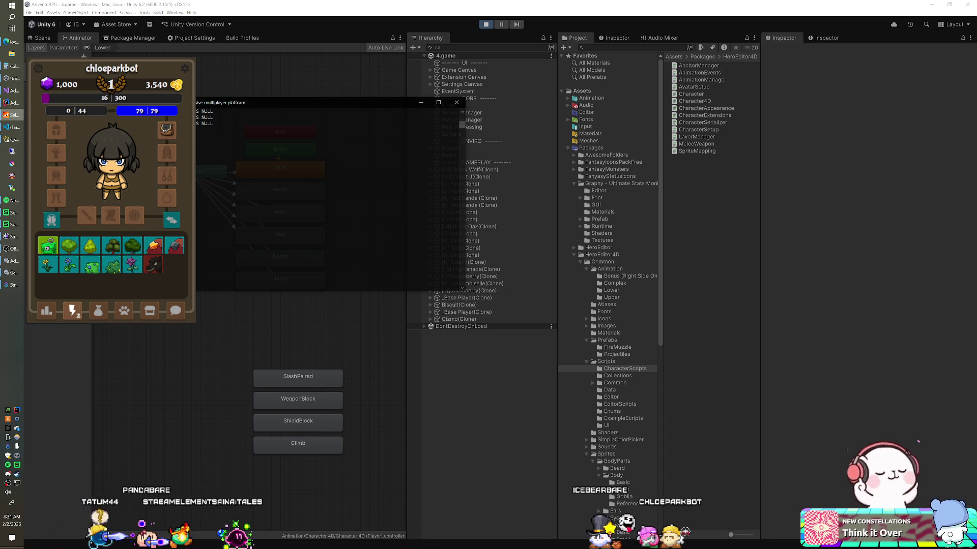
# - Switch back to IntelliJ IDEA's code while the game at 0 of 44 health keeps running
pyautogui.click(11, 104)
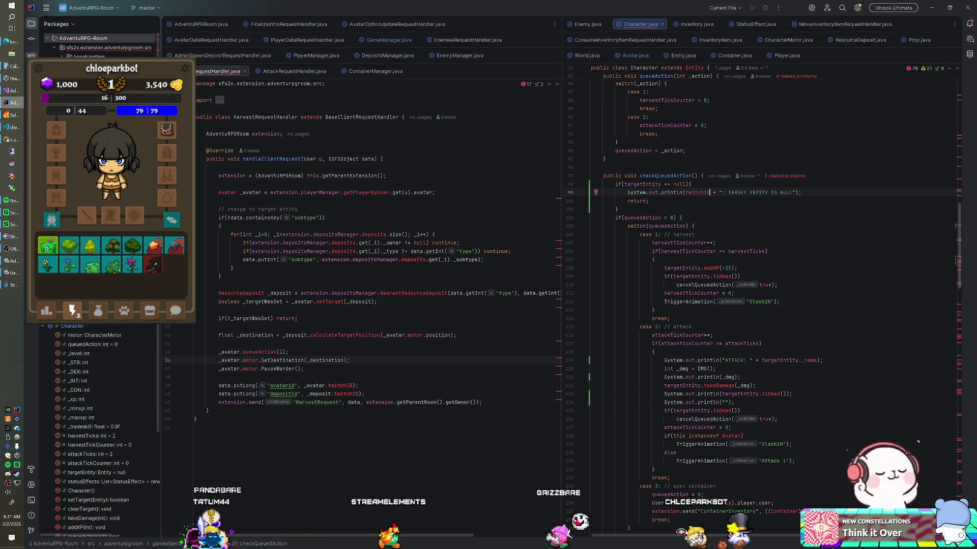
# - Place the cursor at checkQueuedAction's opening line, then bring up the SmartFoxServer console to check its log
pyautogui.click(702, 176)
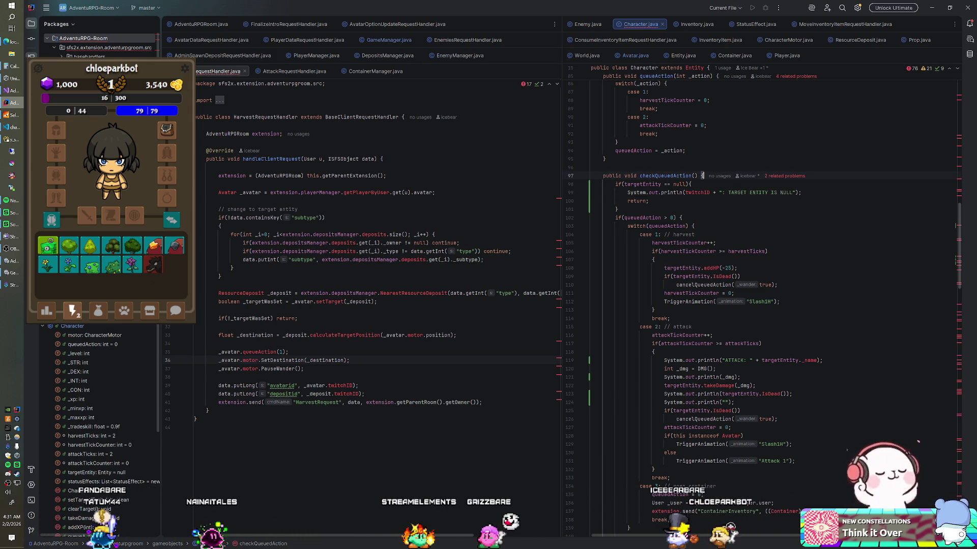
pyautogui.click(14, 115)
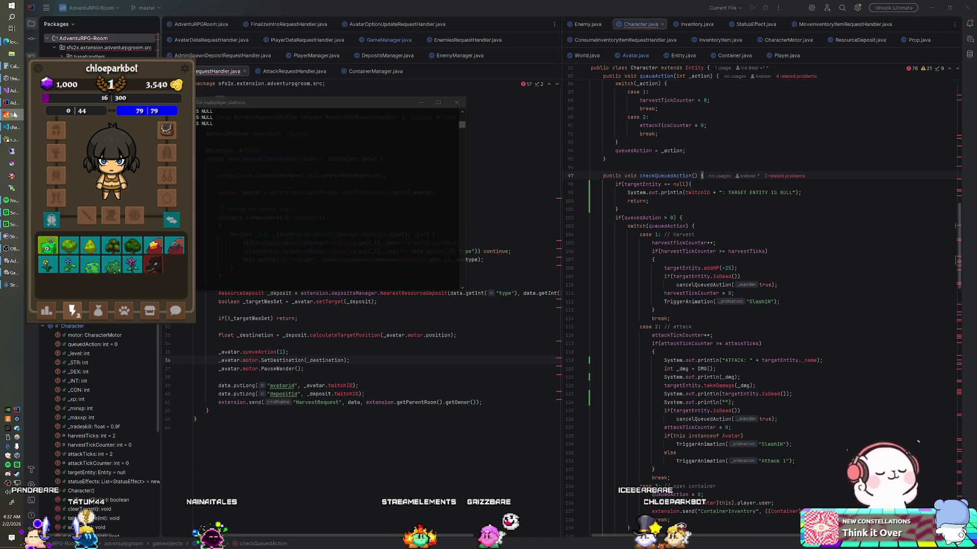
pyautogui.click(14, 115)
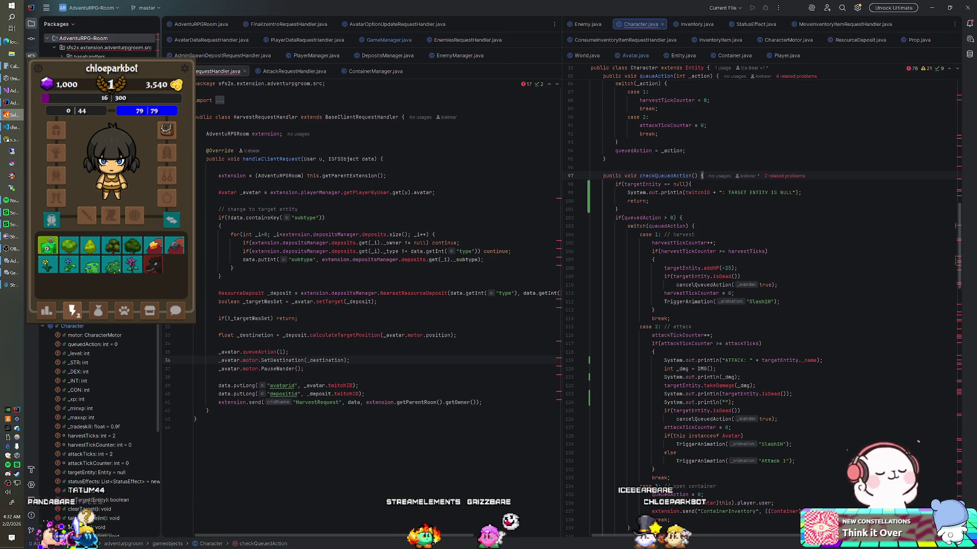
pyautogui.click(7, 117)
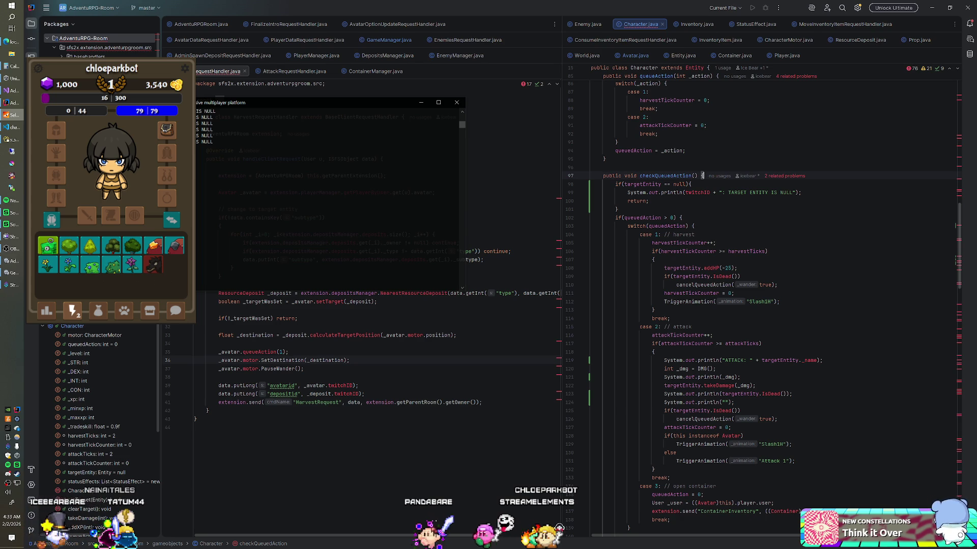
# - Make line 119's attack log print the target's .twitchid instead of _name
pyautogui.click(805, 360)
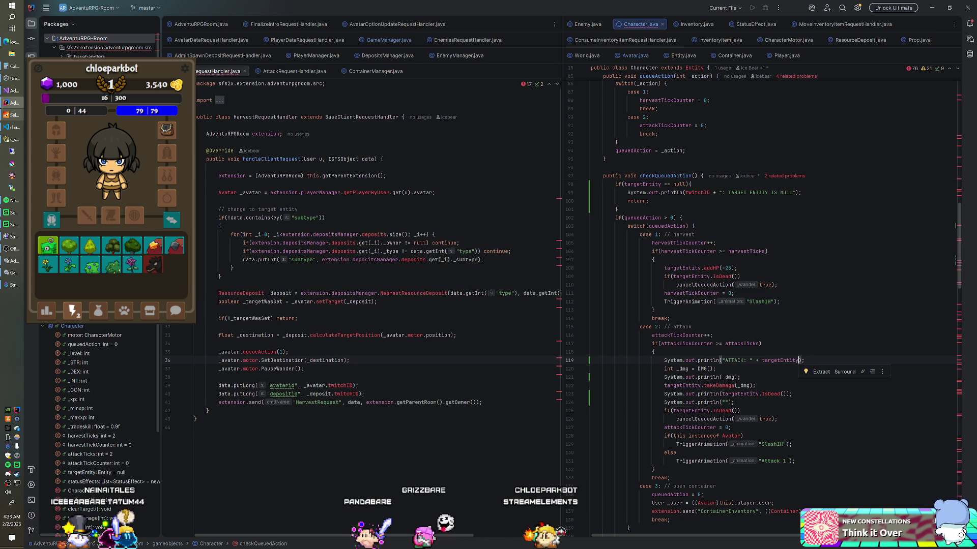
pyautogui.write('.')
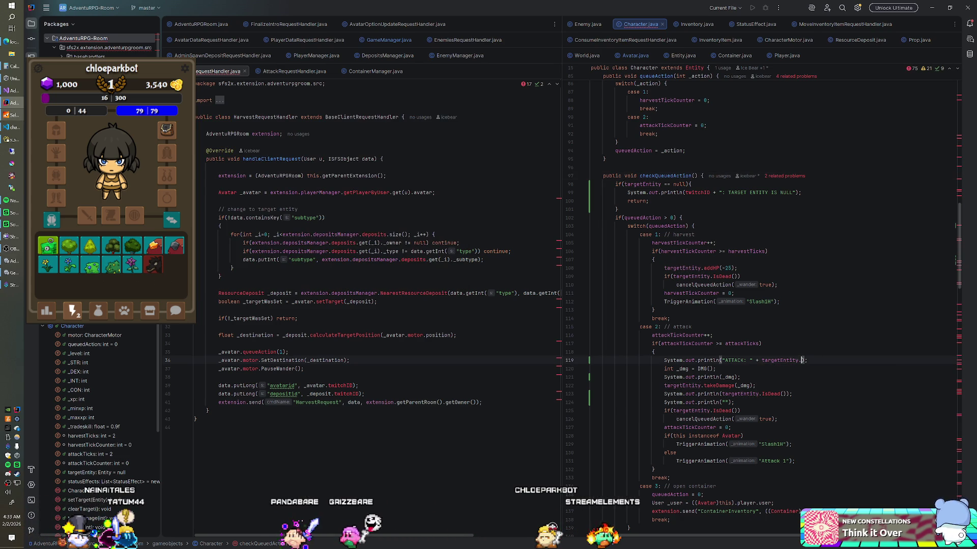
pyautogui.write('twitchid')
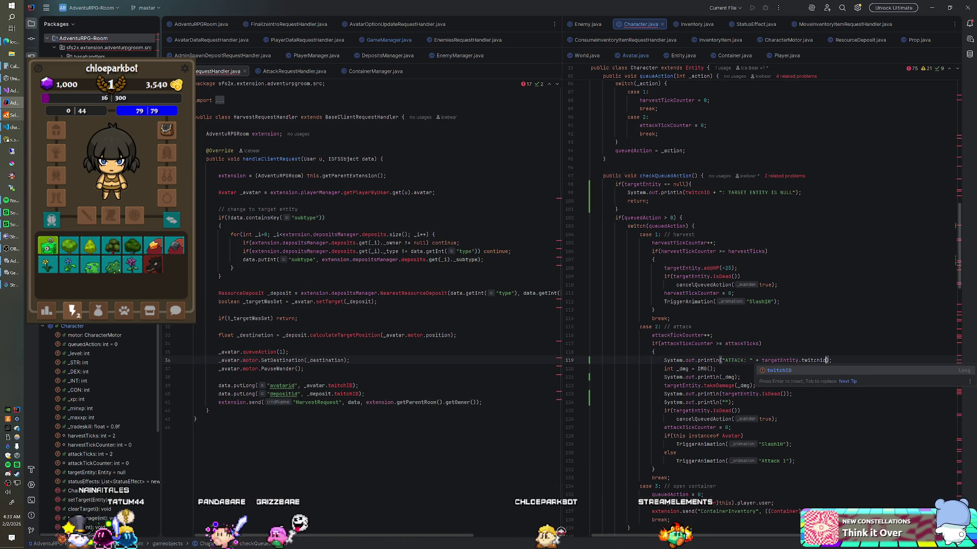
pyautogui.click(670, 318)
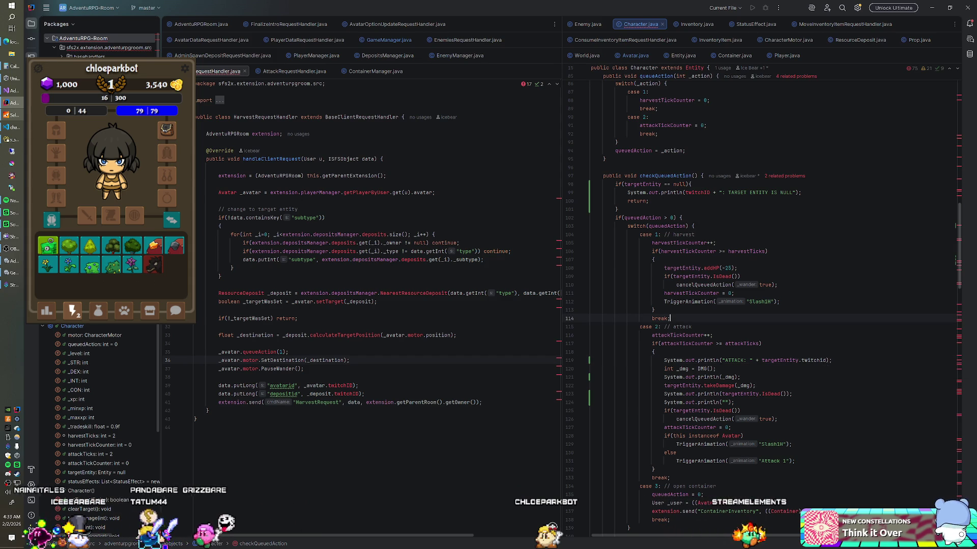
# - Shut down the SmartFoxServer console and jump to the 'cannot find symbol twitchID' build error
pyautogui.rightClick(110, 40)
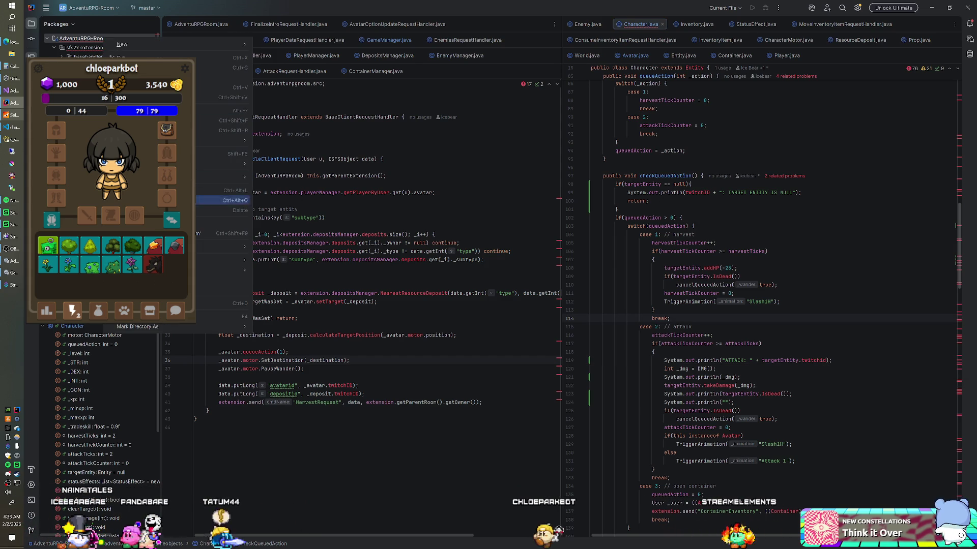
pyautogui.press('Escape')
pyautogui.click(13, 115)
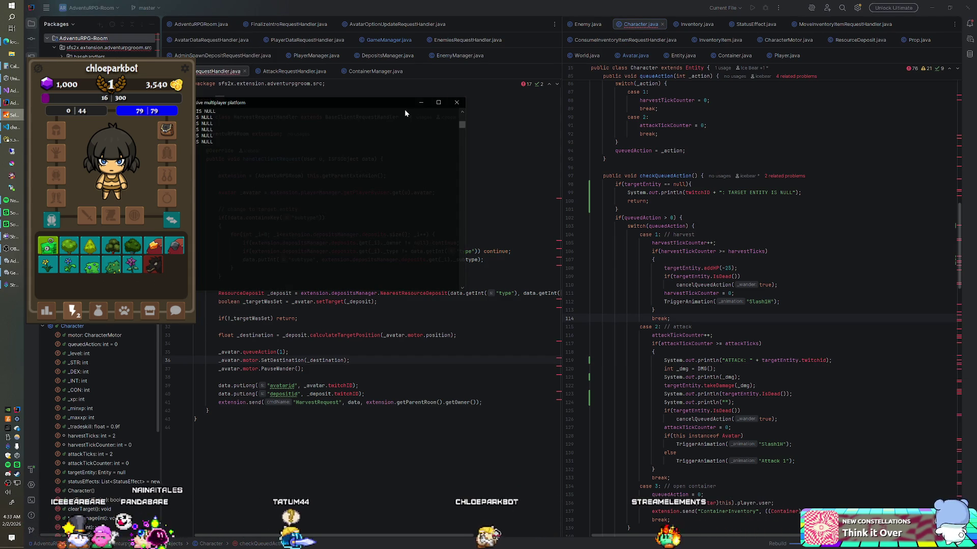
pyautogui.click(456, 102)
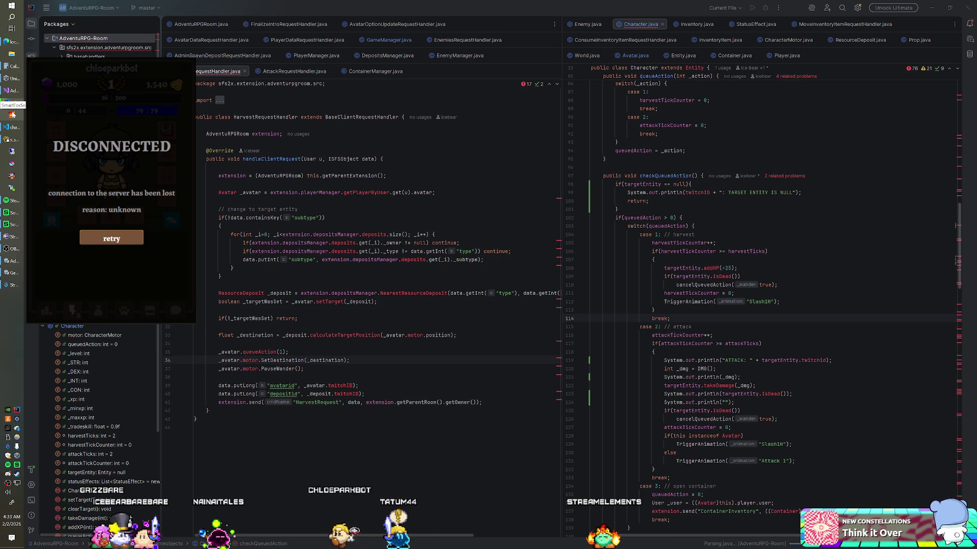
pyautogui.press('F2')
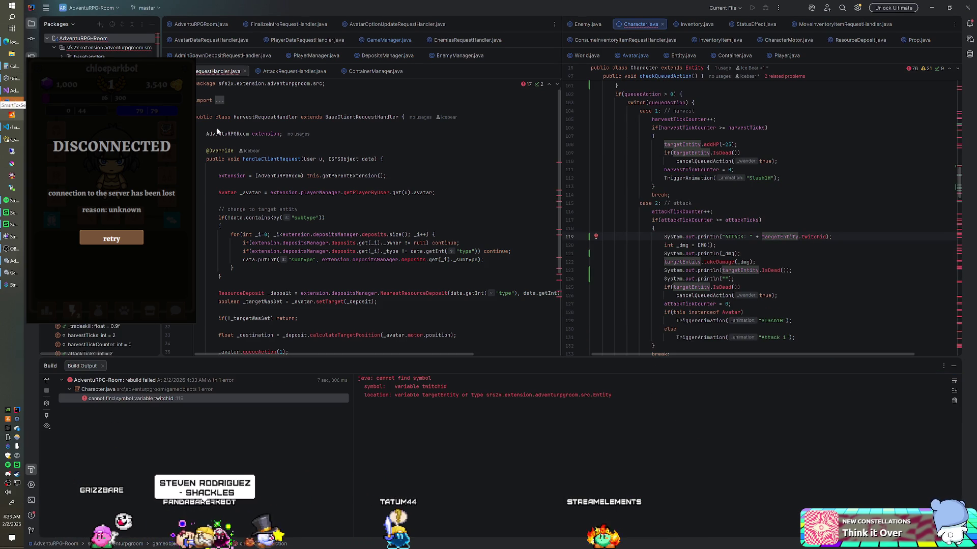
# - In Character.java, rename the twitchid field reference to twitchID
pyautogui.scroll(-3, 763, 203)
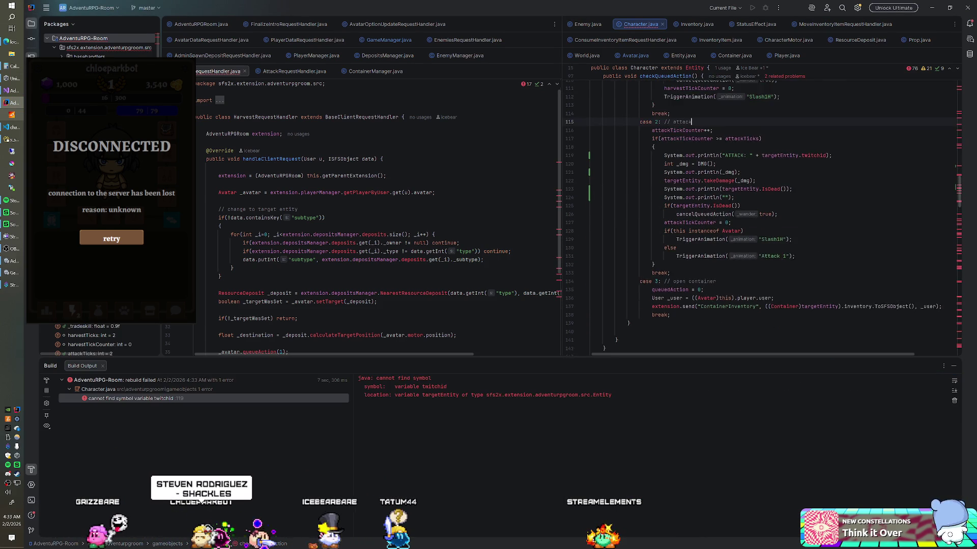
pyautogui.click(712, 127)
pyautogui.scroll(4, 763, 214)
pyautogui.scroll(1, 763, 214)
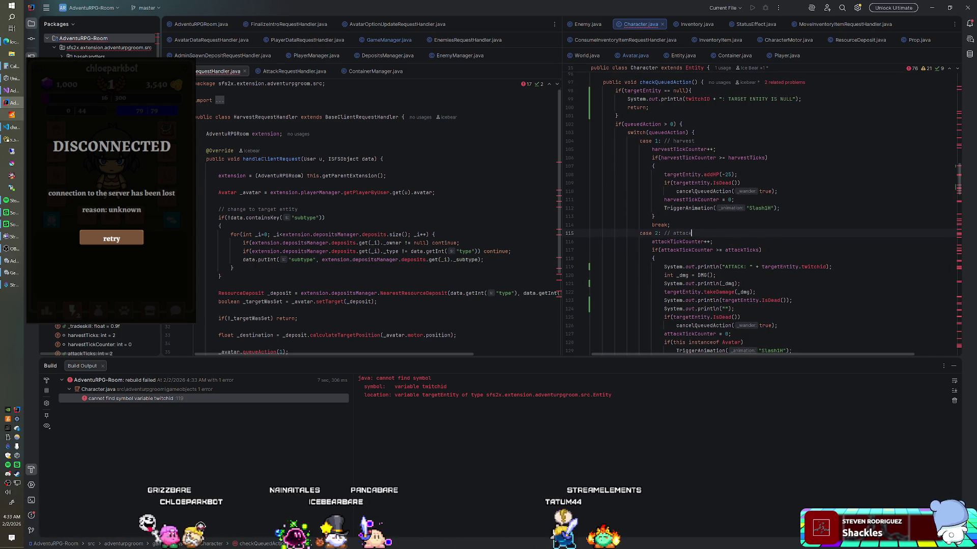
pyautogui.press('BackSpace')
pyautogui.press('BackSpace')
pyautogui.write('ID')
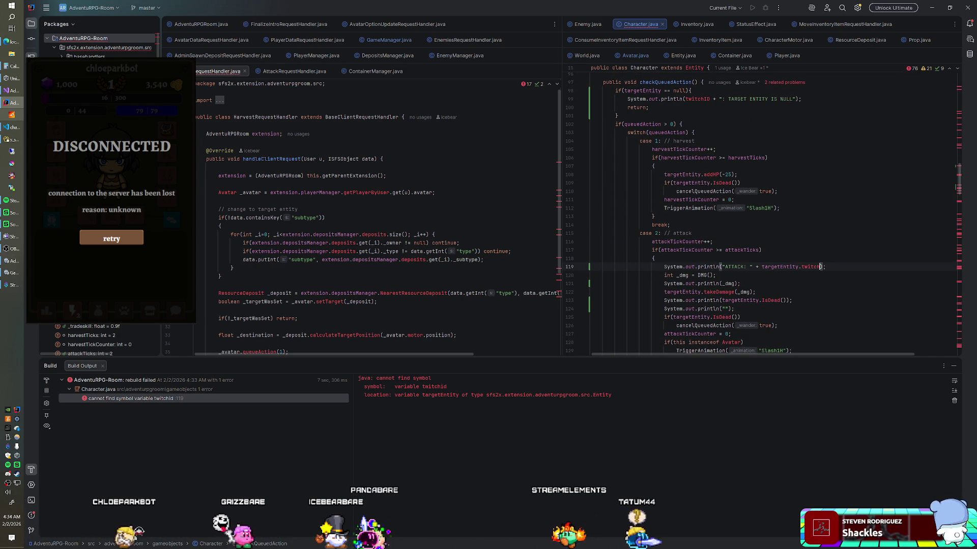
# - Rebuild the whole project, check the Build Output, then switch to the Unity game
pyautogui.rightClick(84, 38)
pyautogui.click(211, 230)
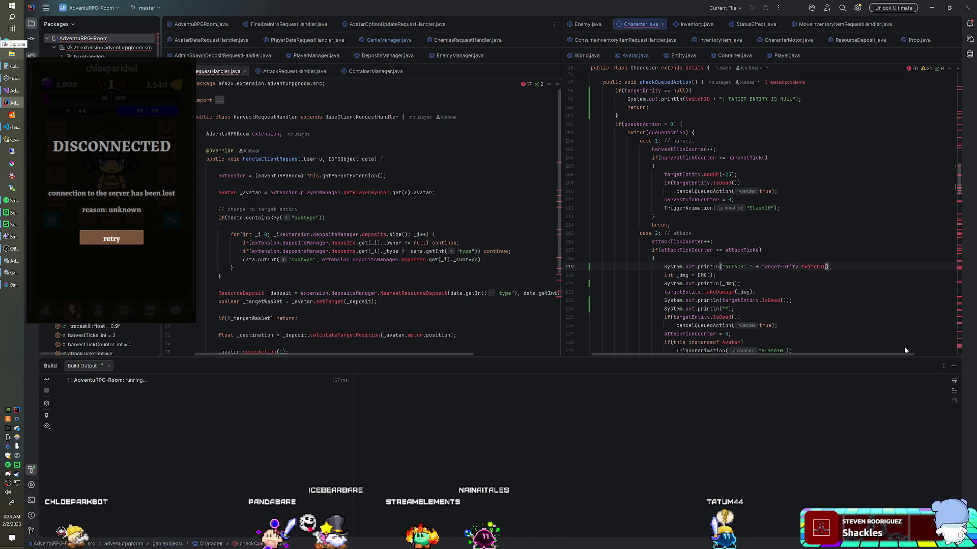
pyautogui.click(584, 268)
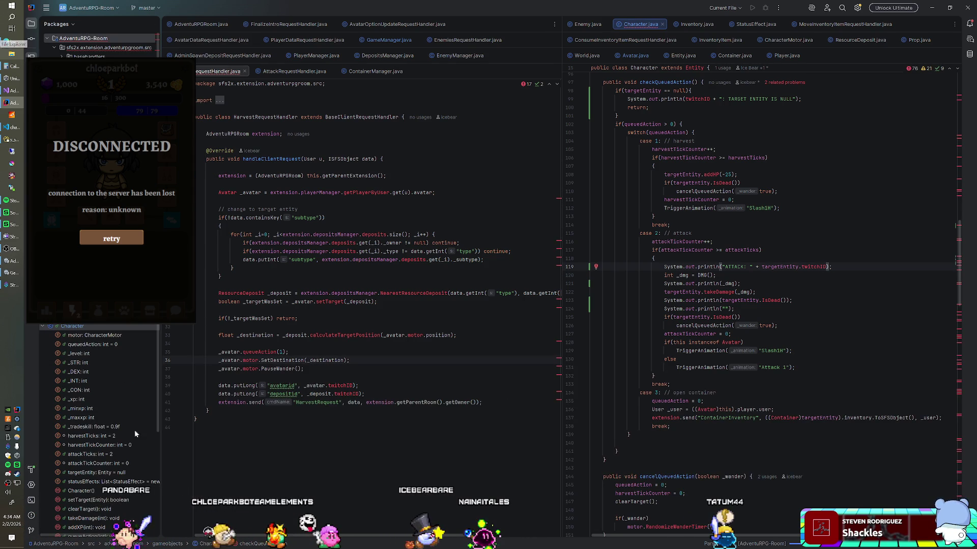
pyautogui.click(31, 471)
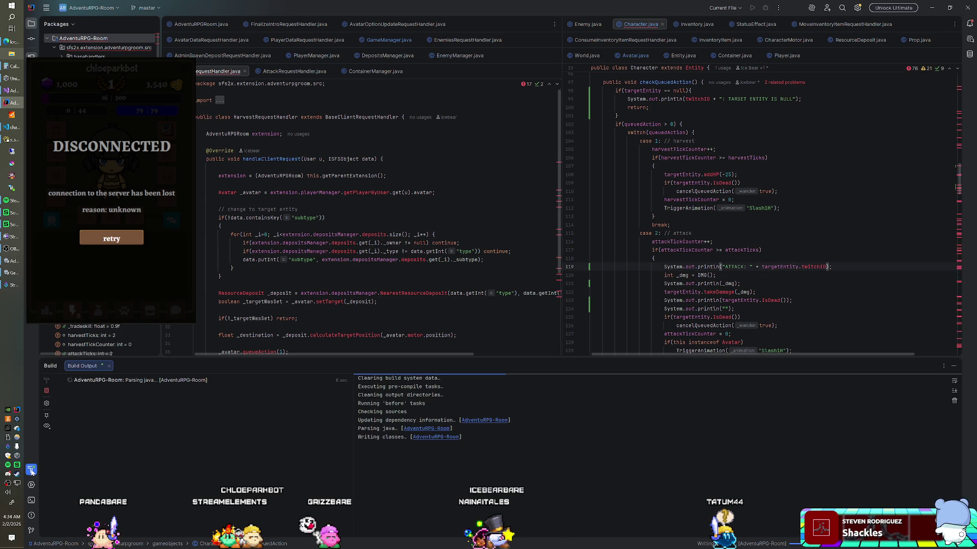
pyautogui.moveTo(217, 357); pyautogui.dragTo(219, 420)
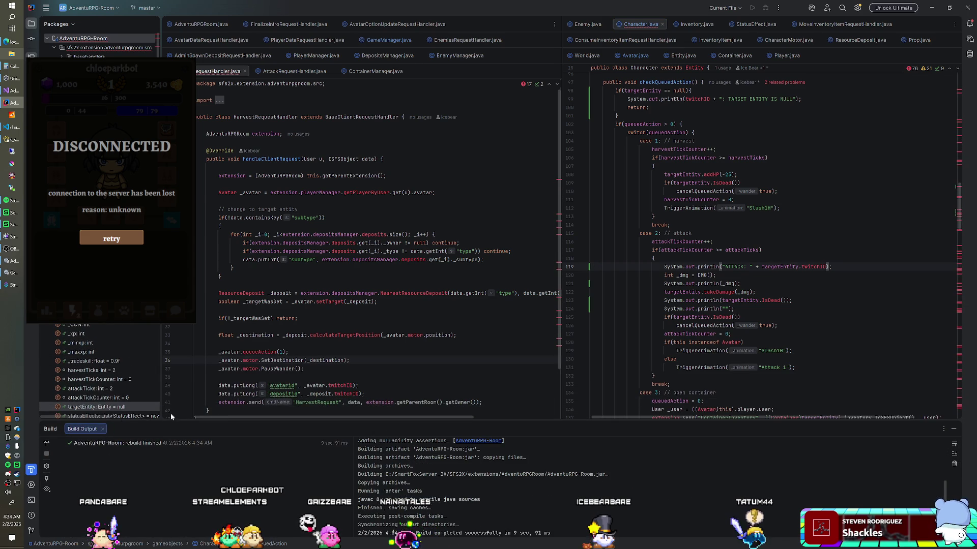
pyautogui.click(31, 471)
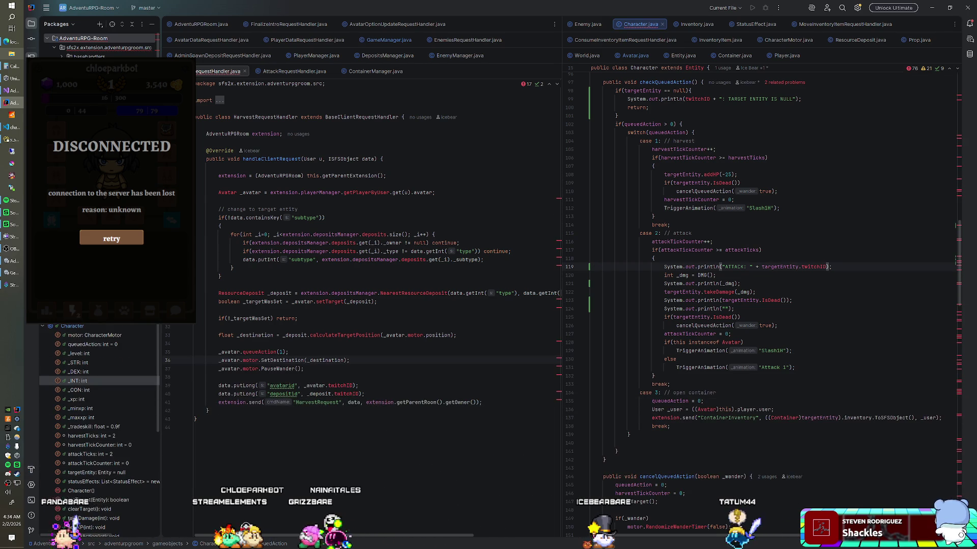
pyautogui.click(11, 273)
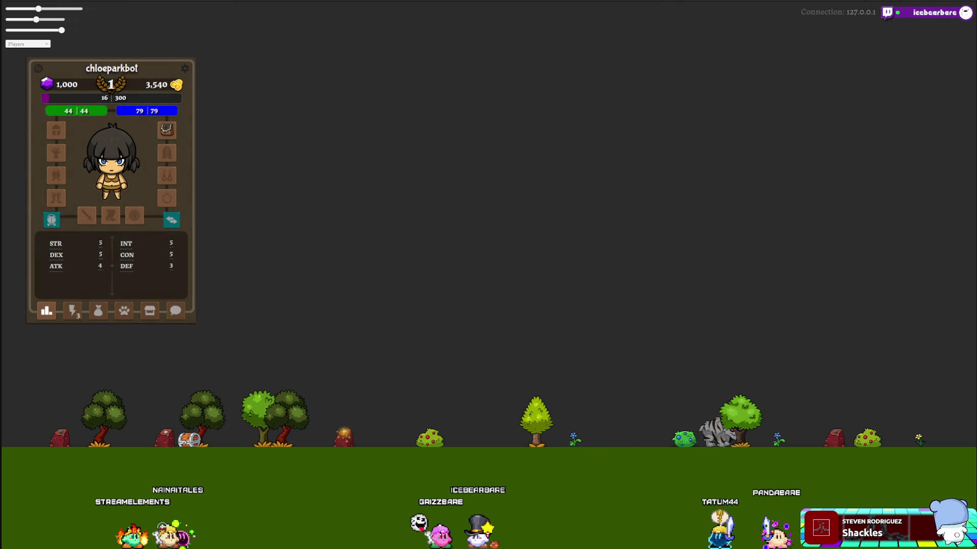
# - View the character's items grid, then close the server console, stop play mode, and return to IntelliJ IDEA
pyautogui.click(72, 311)
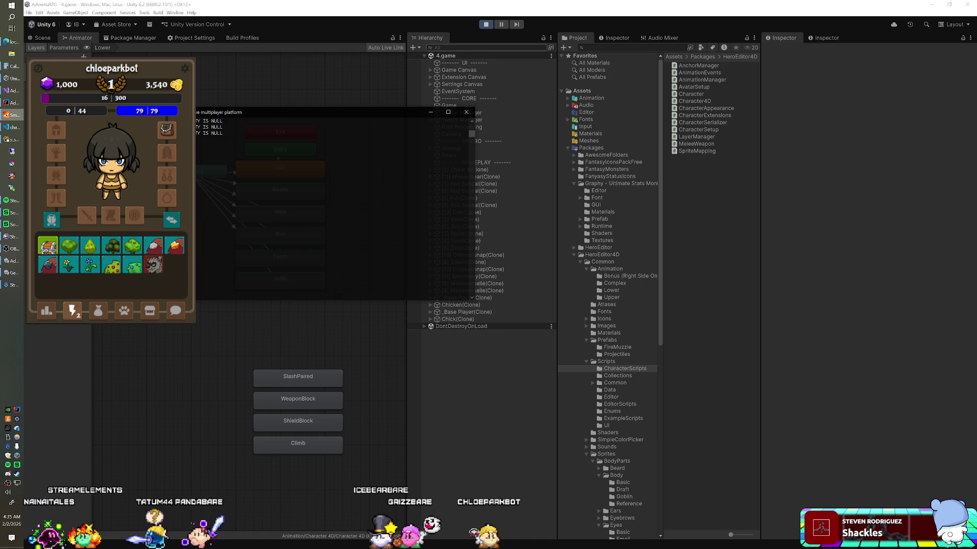
pyautogui.click(467, 113)
pyautogui.click(486, 24)
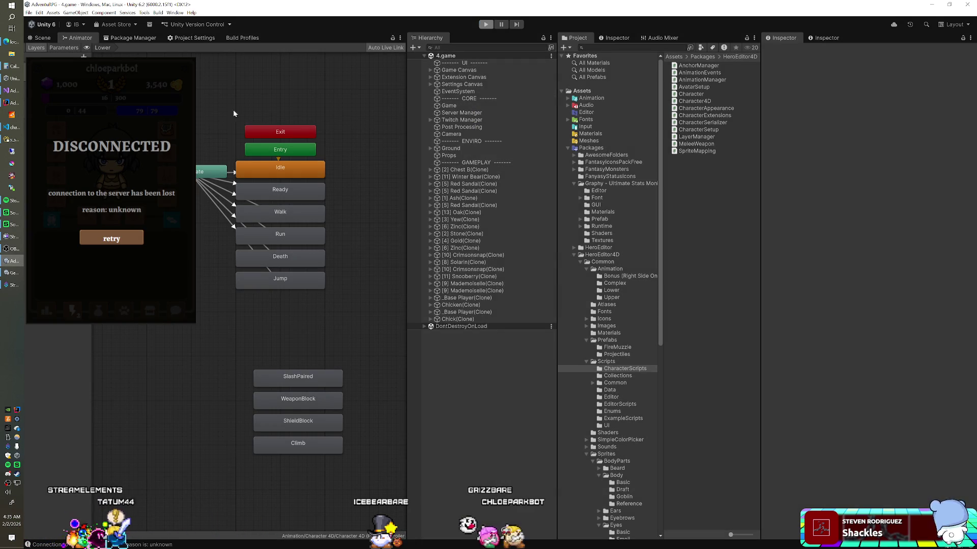
pyautogui.click(8, 103)
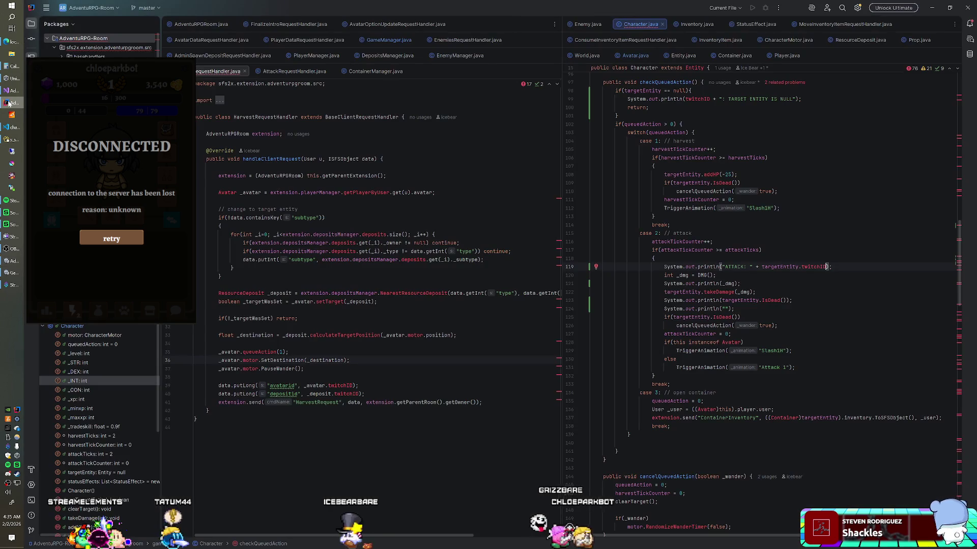